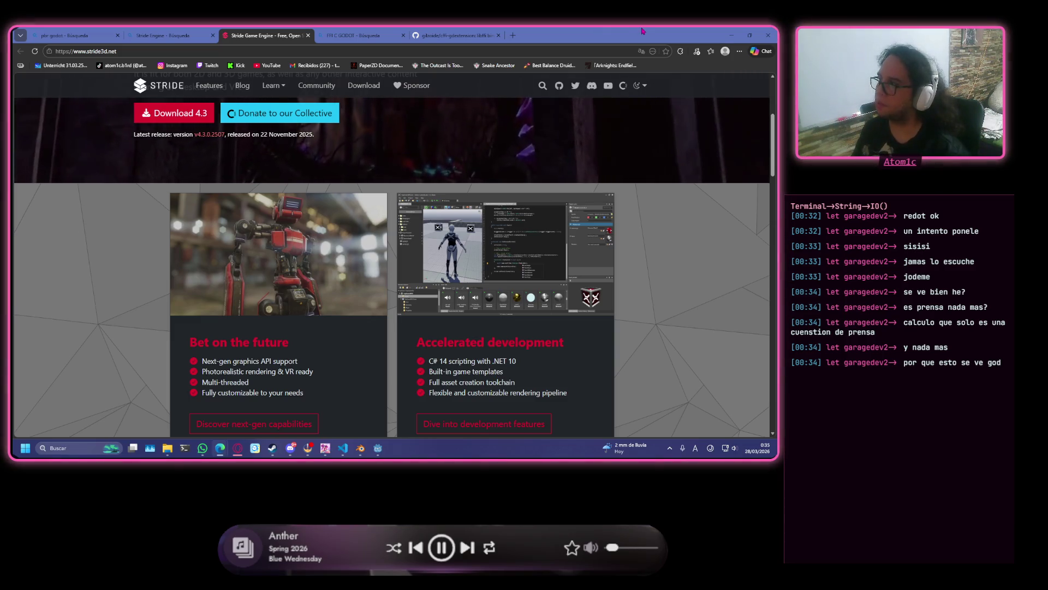
# In Godot, select the LvL1Map root, then open the GameBase scene and select NavTerrain
pyautogui.hotkey('alt', 'Tab')
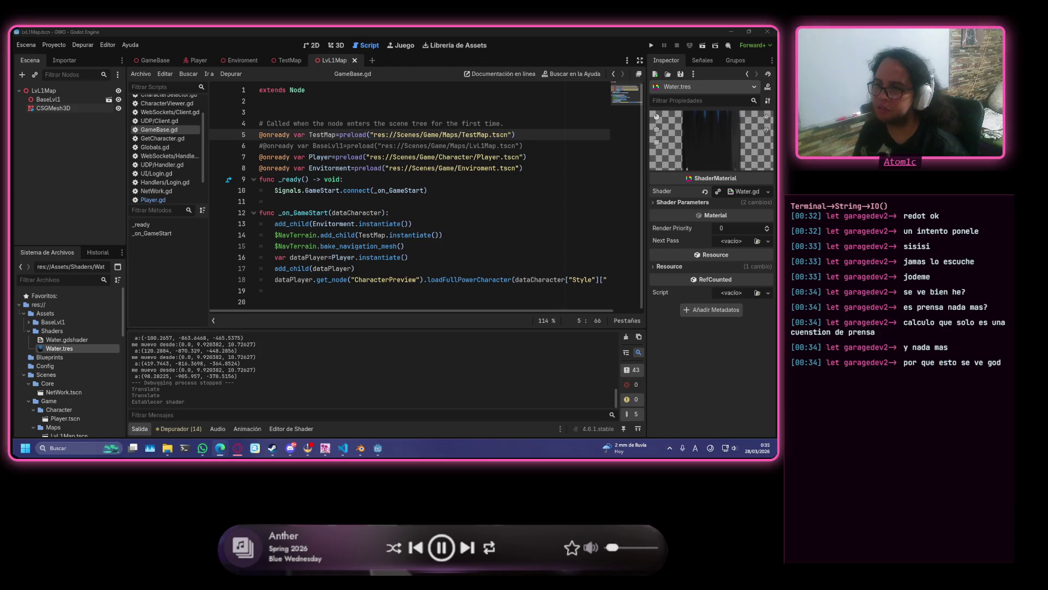
pyautogui.click(43, 91)
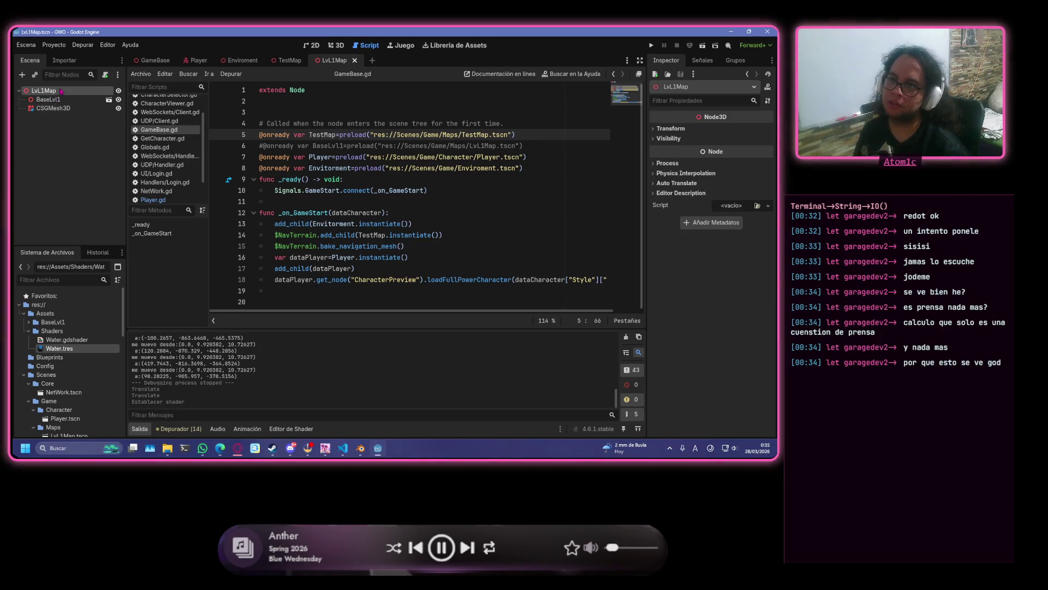
pyautogui.click(153, 60)
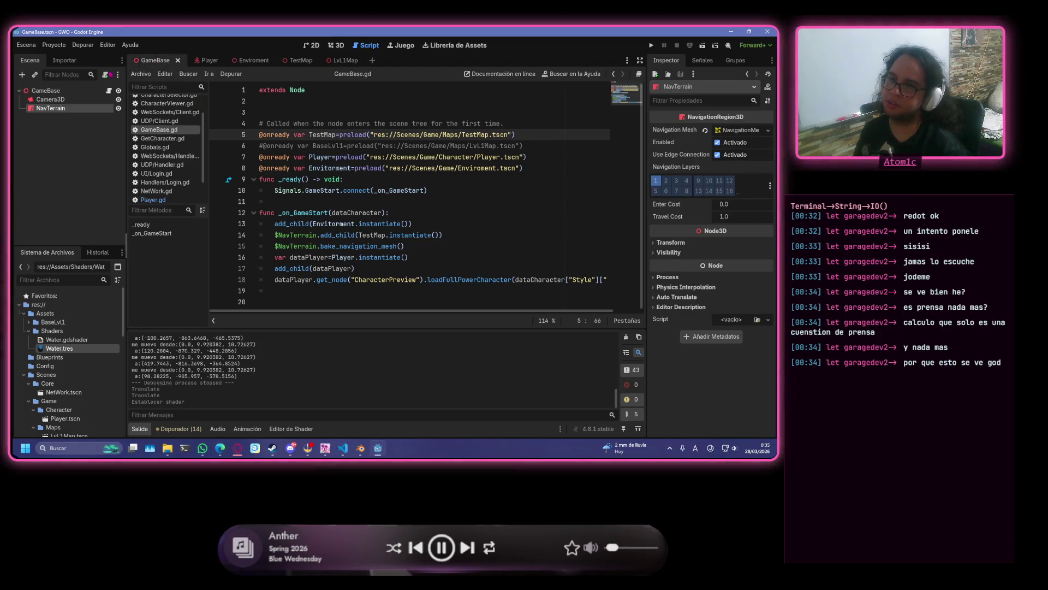
pyautogui.click(50, 108)
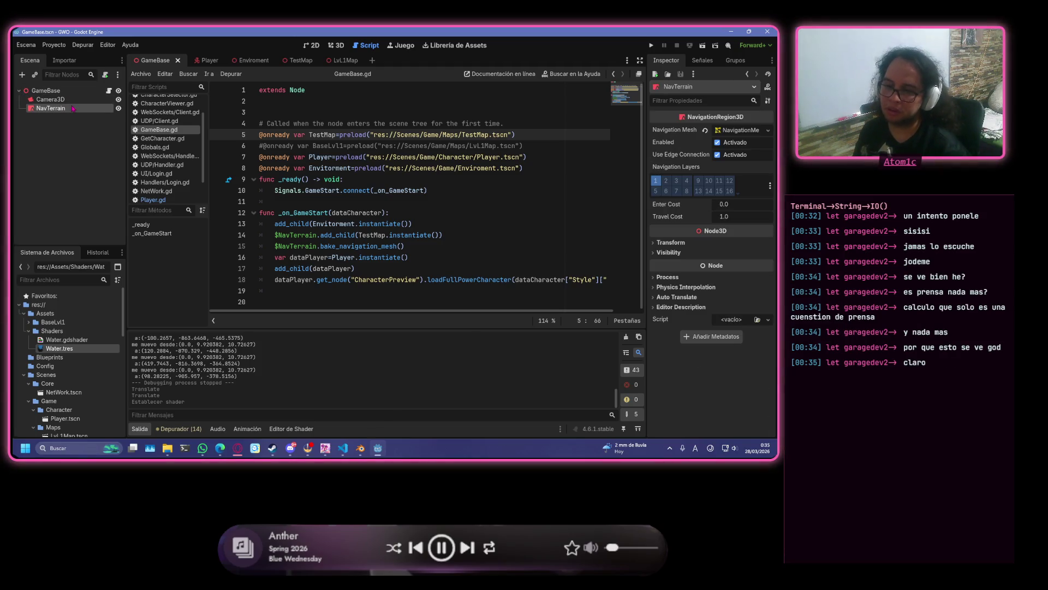
# Look over the scene tree, then bring the Stride website back in front
pyautogui.scroll(-1, 66, 322)
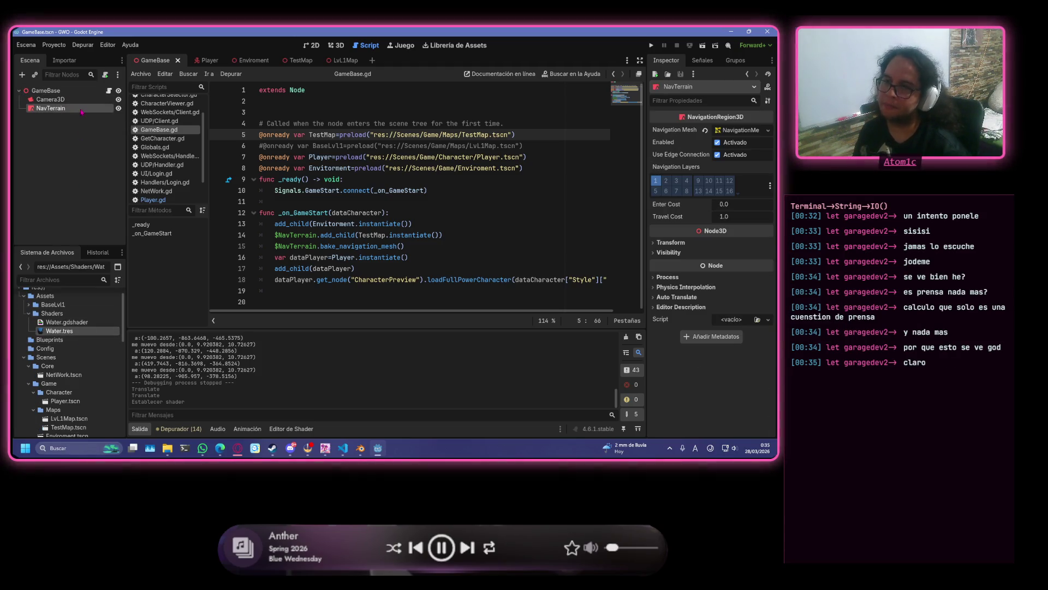
pyautogui.scroll(-5, 82, 366)
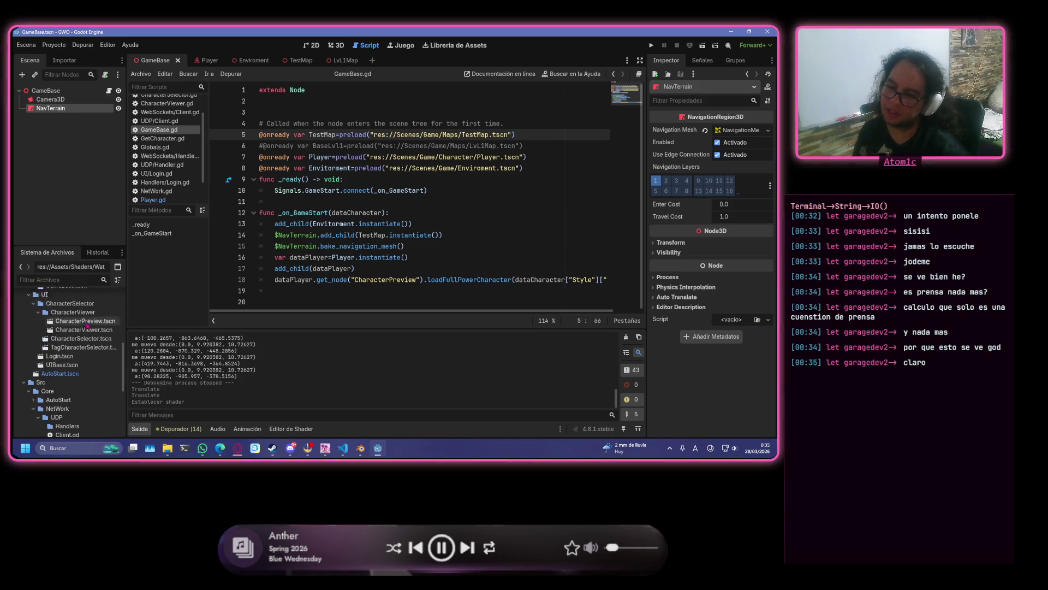
pyautogui.scroll(6, 82, 366)
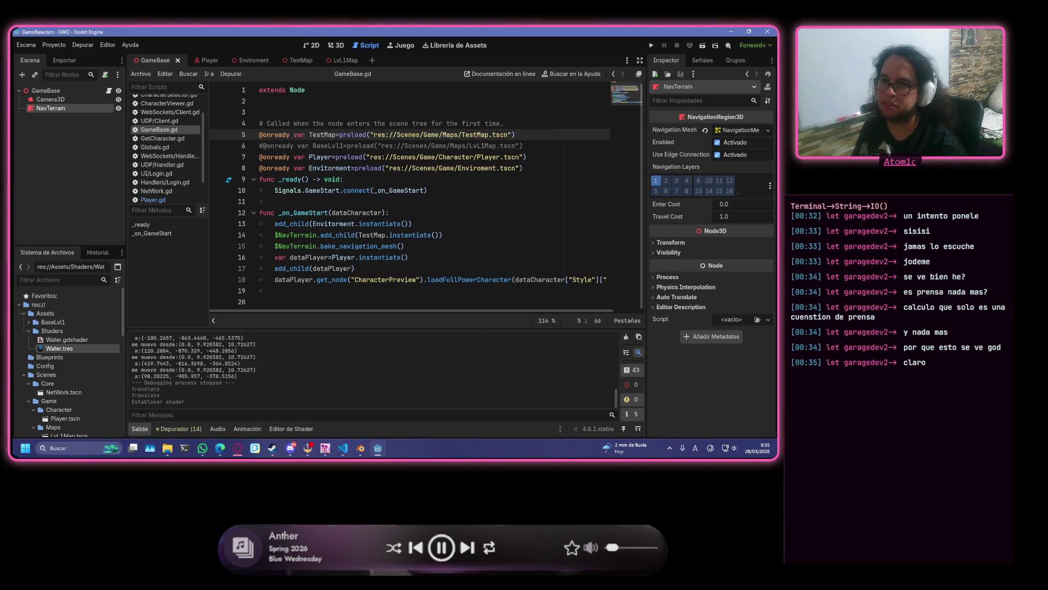
pyautogui.hotkey('alt', 'Tab')
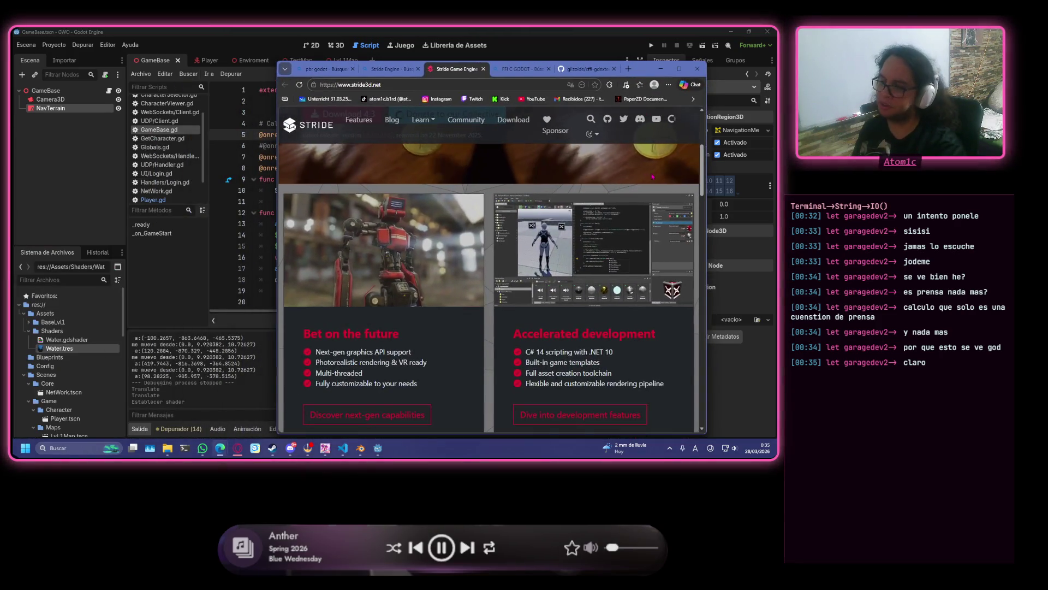
# Maximize the Stride browser window, then minimize it and place the caret on line 11 of GameBase.gd
pyautogui.scroll(1, 553, 272)
pyautogui.scroll(-1, 553, 271)
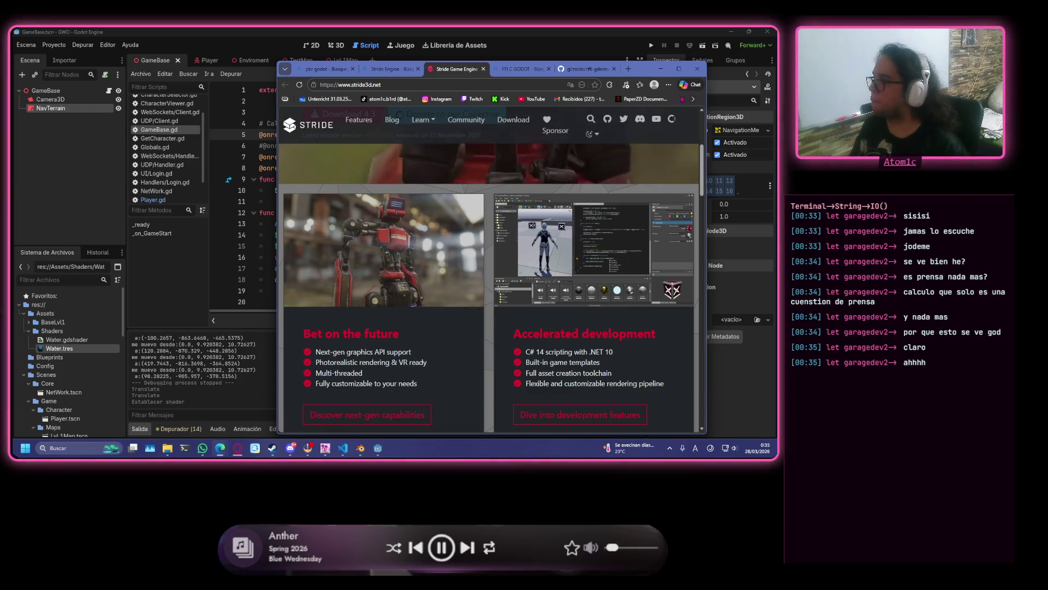
pyautogui.click(680, 68)
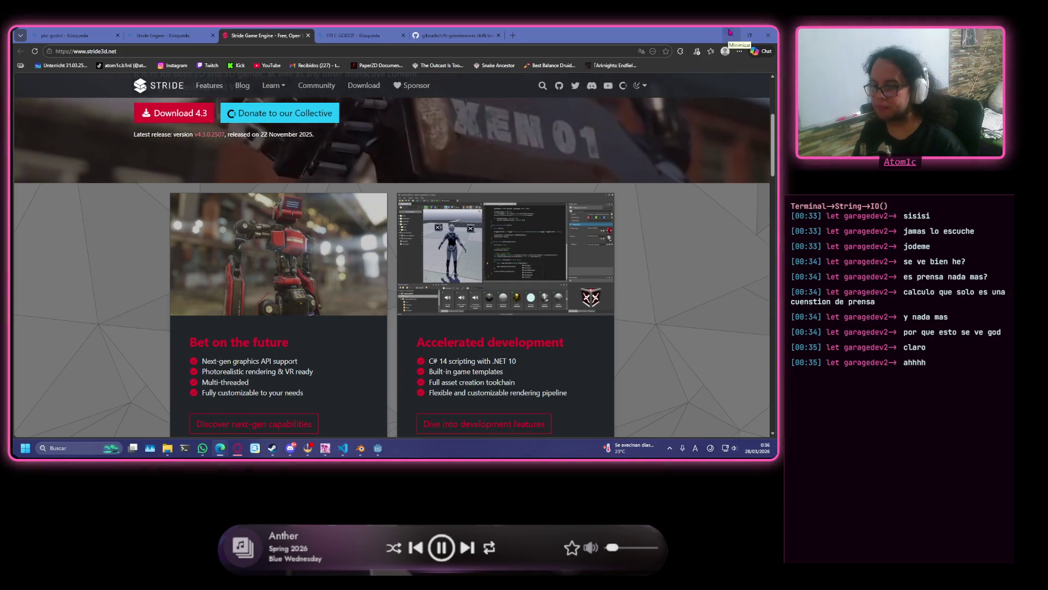
pyautogui.click(730, 33)
pyautogui.click(498, 202)
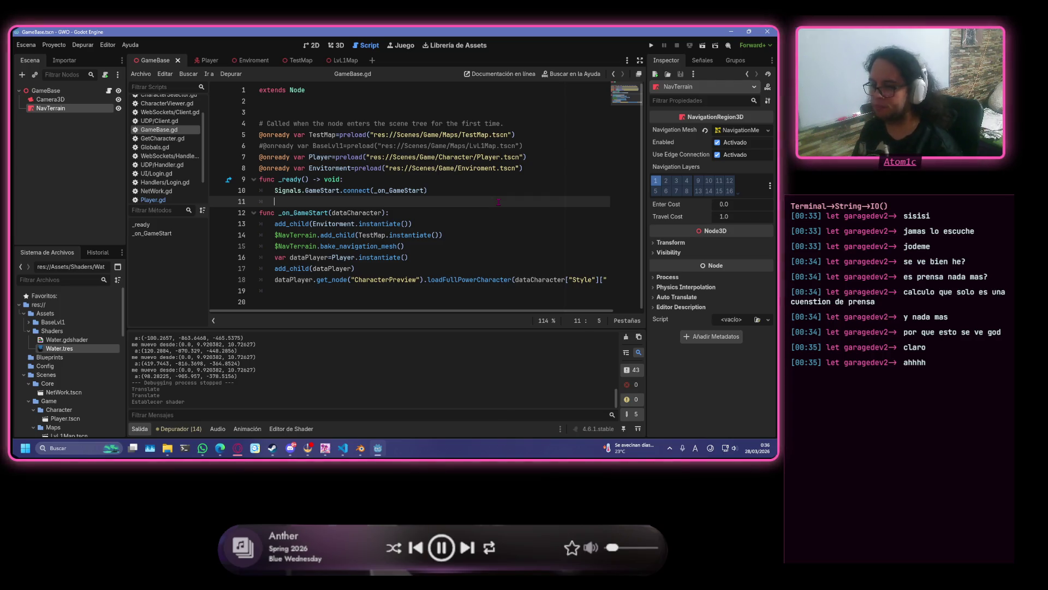
# Put the caret at line 14, glance at the Grass 01 texture page, then return to the Stride window
pyautogui.click(498, 235)
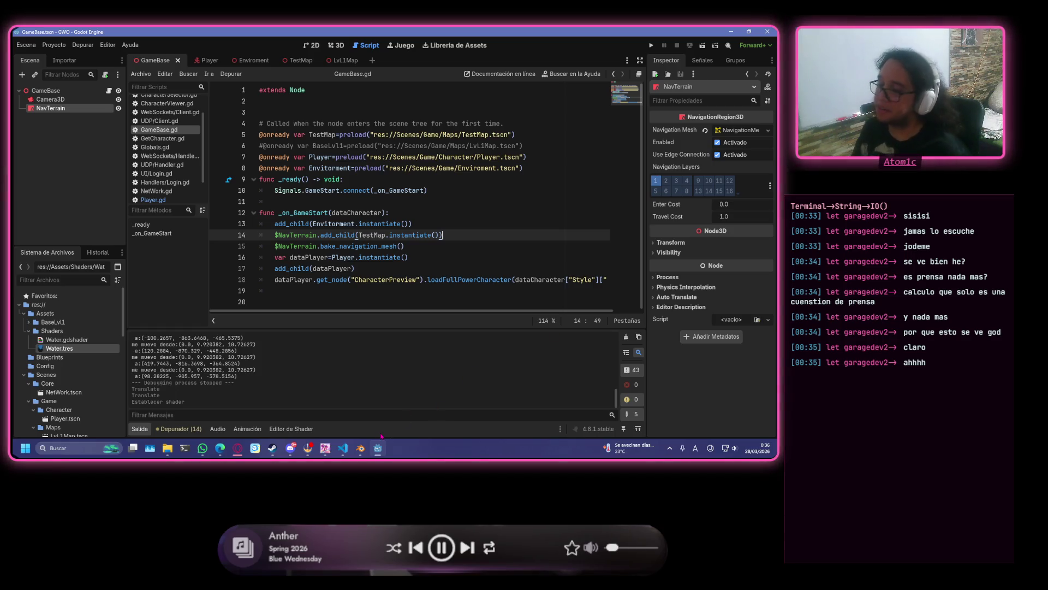
pyautogui.moveTo(343, 448)
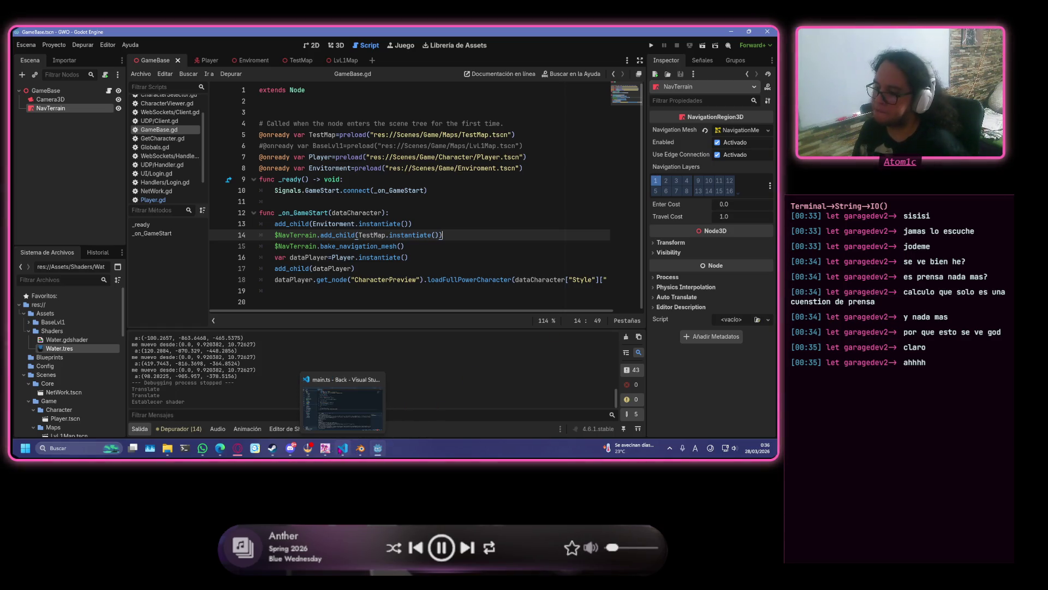
pyautogui.moveTo(309, 449)
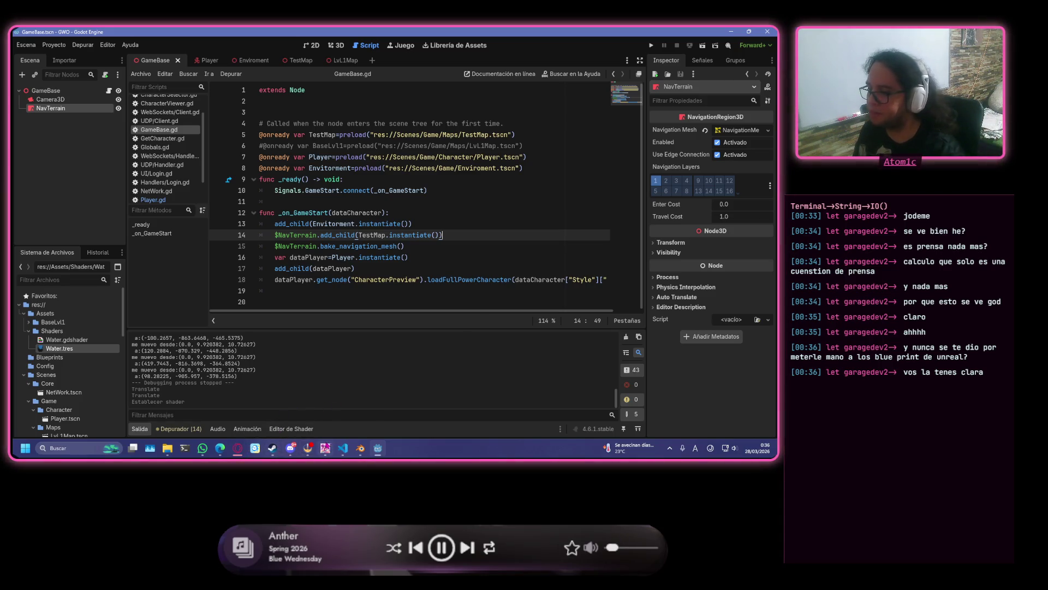
pyautogui.moveTo(238, 448)
pyautogui.click(303, 407)
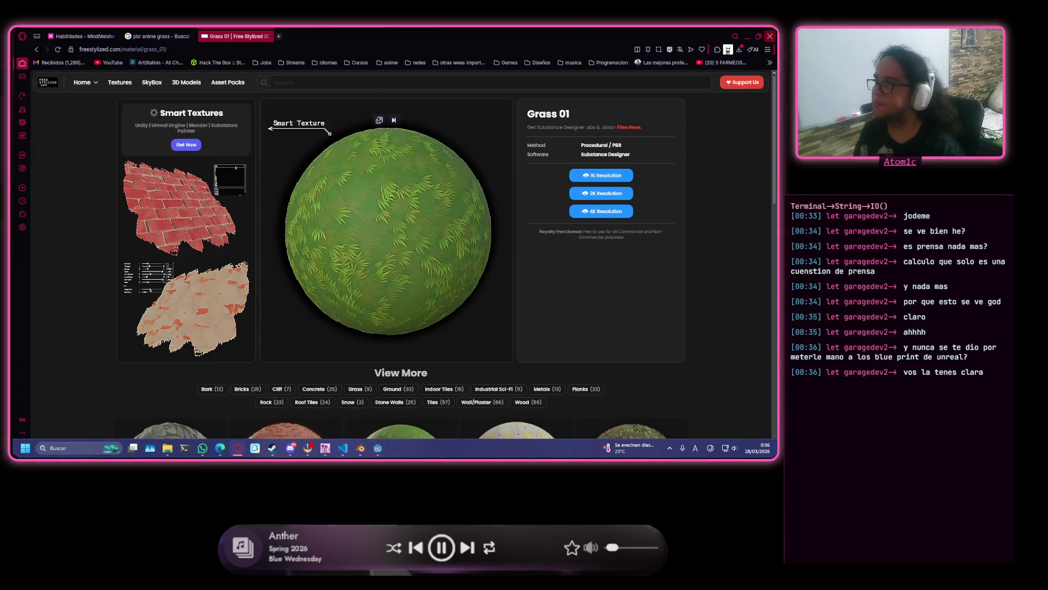
pyautogui.click(746, 37)
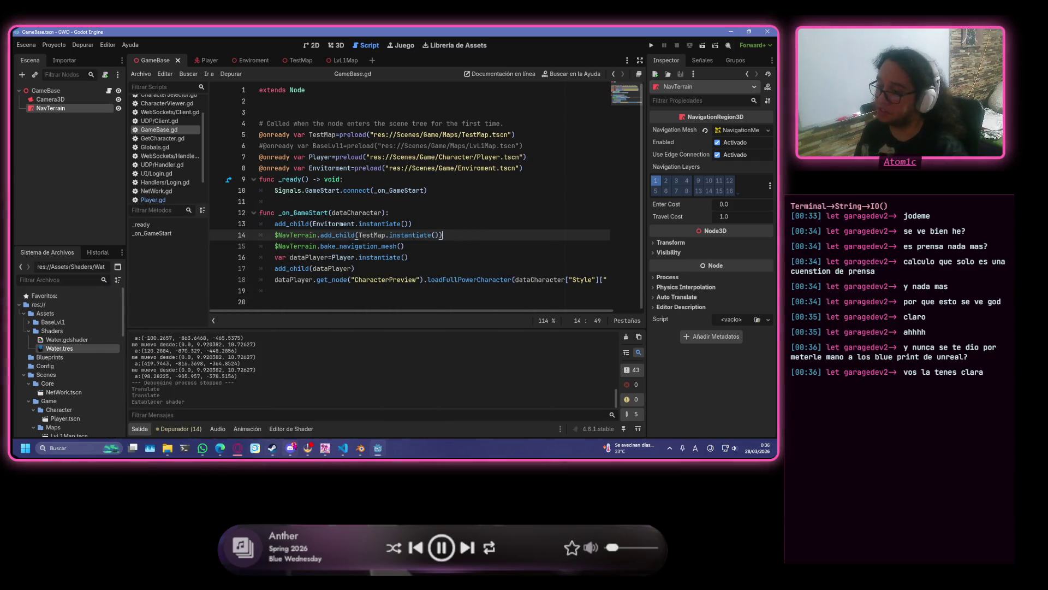
pyautogui.moveTo(238, 449)
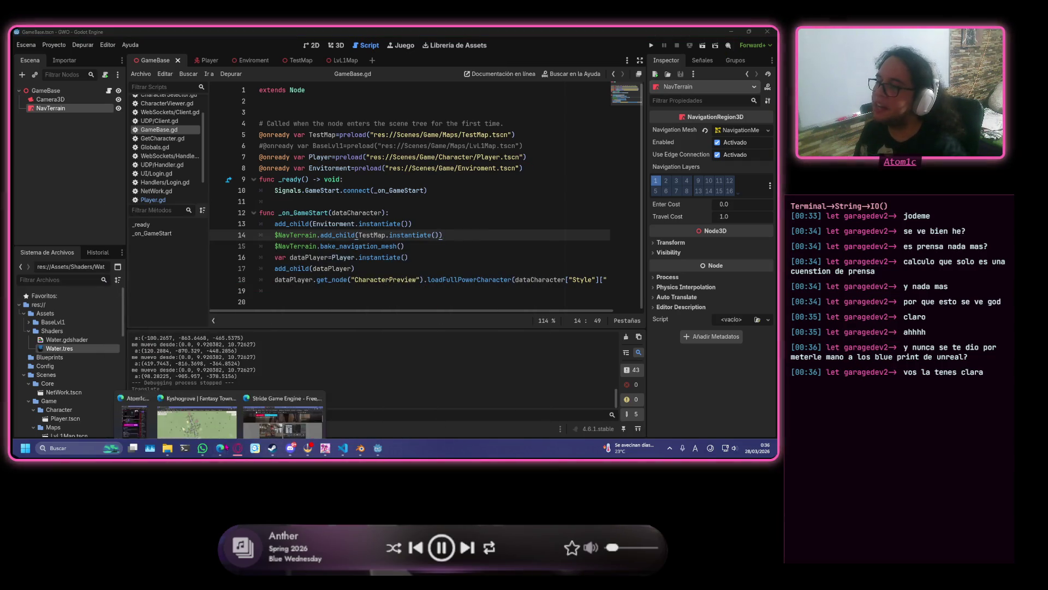
pyautogui.click(164, 409)
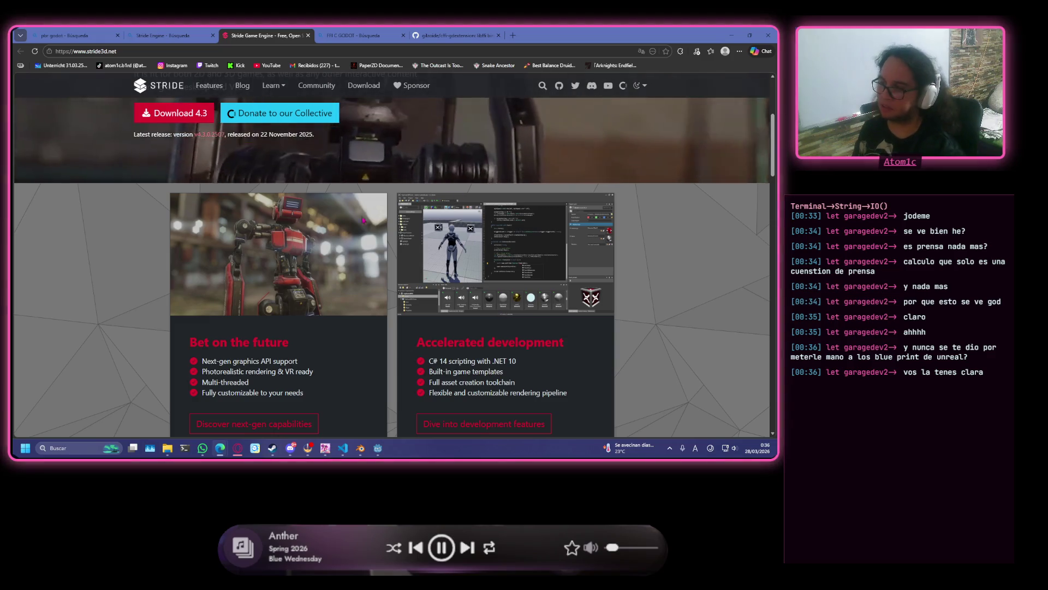
pyautogui.scroll(-1, 414, 283)
pyautogui.scroll(-5, 414, 283)
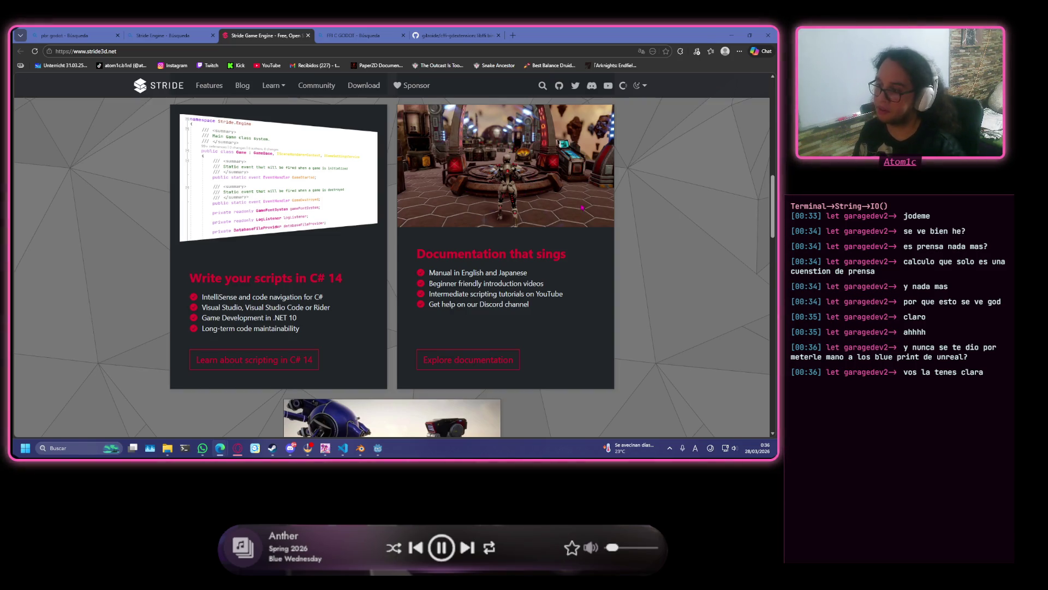
pyautogui.scroll(-5, 390, 280)
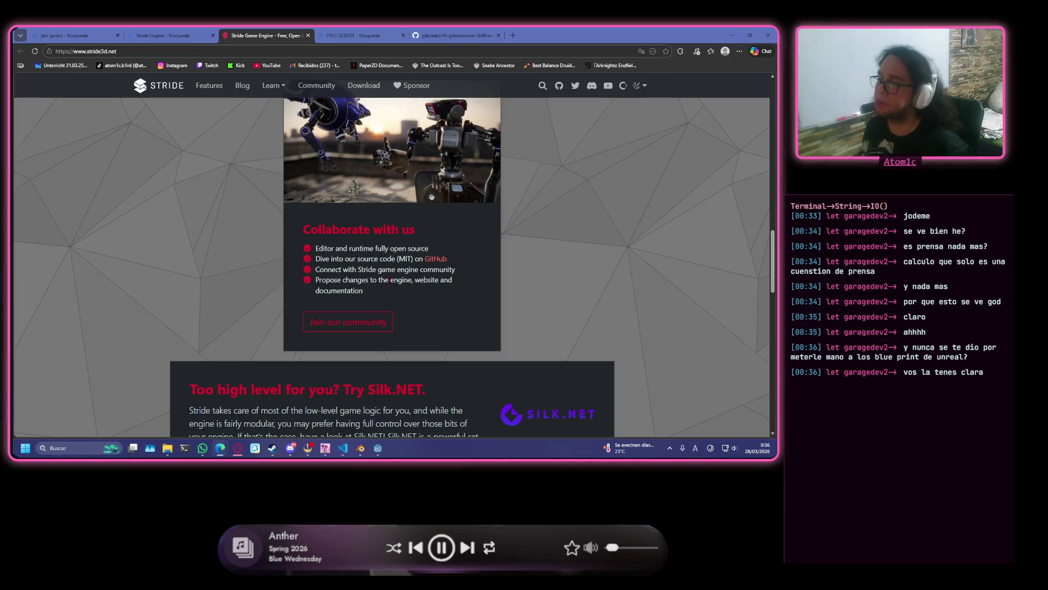
pyautogui.click(513, 35)
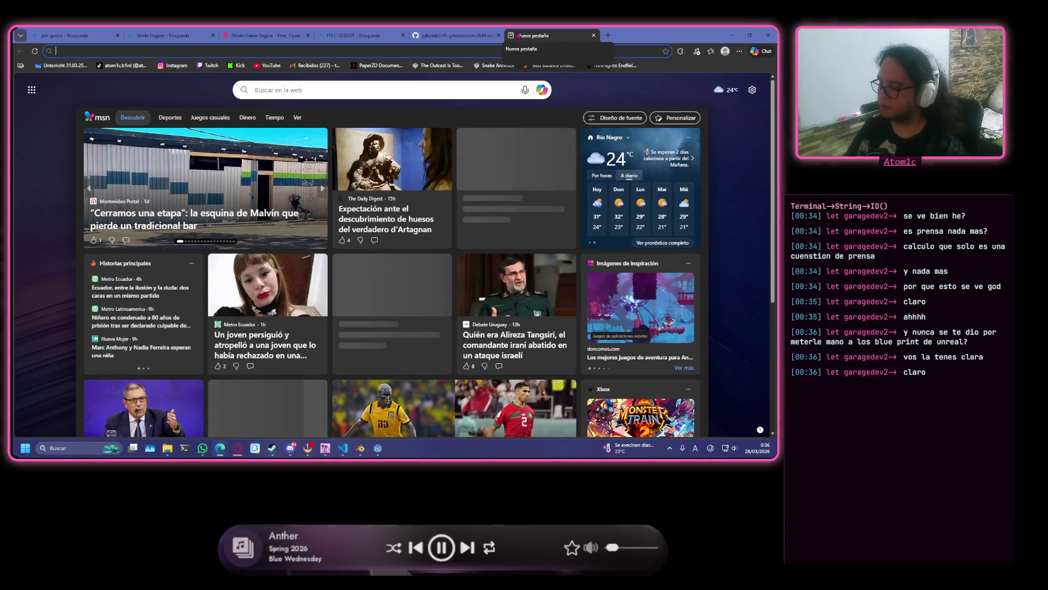
# Search Bing for 'endfield' in a new tab and open the Arknights: Endfield image results
pyautogui.write('god')
pyautogui.press('BackSpace')
pyautogui.press('BackSpace')
pyautogui.press('BackSpace')
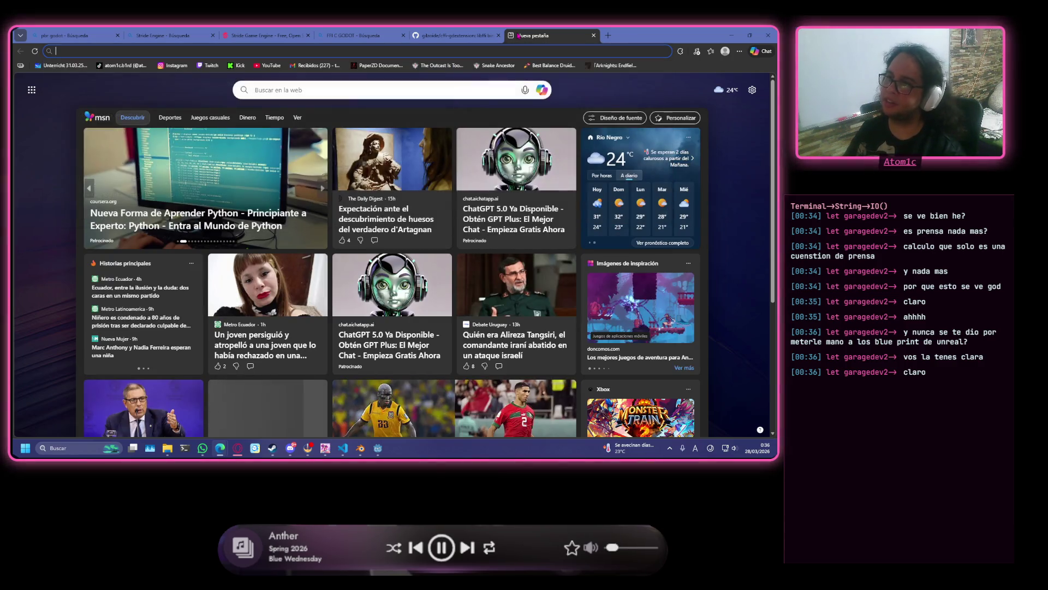
pyautogui.write('en')
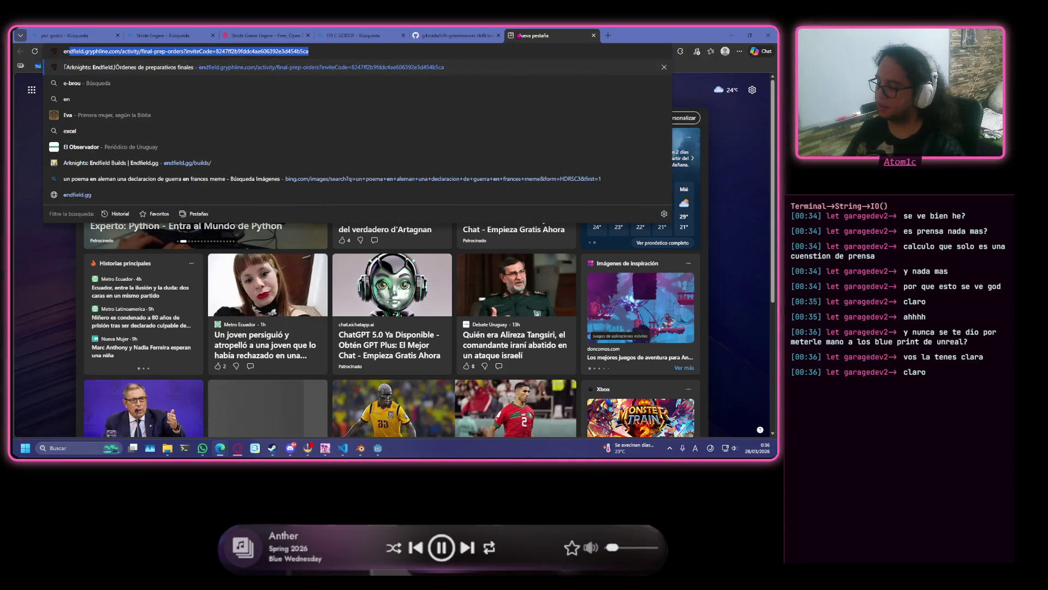
pyautogui.press('BackSpace')
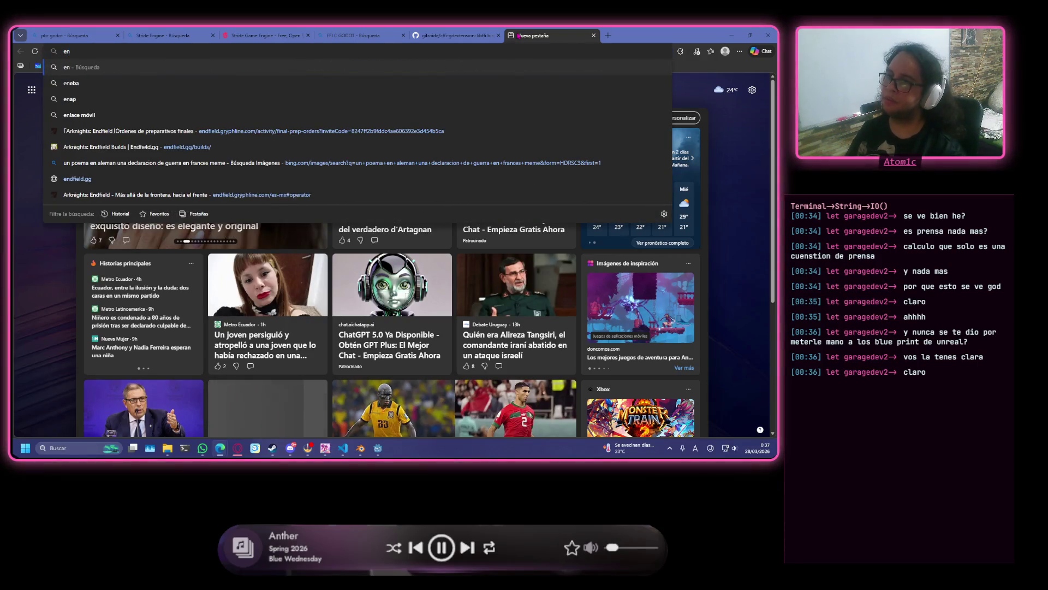
pyautogui.press('BackSpace')
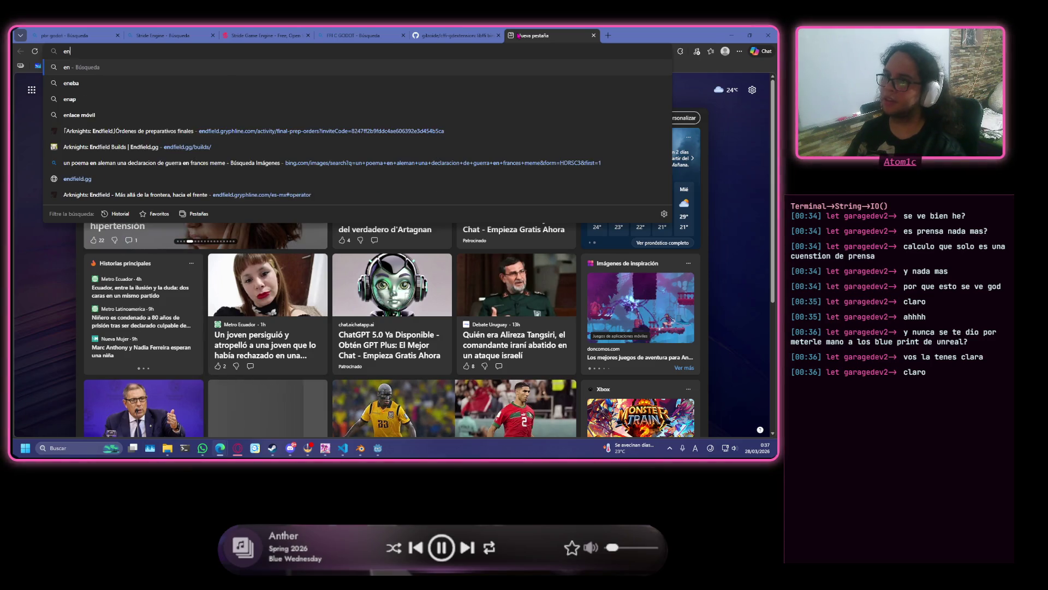
pyautogui.write('d')
pyautogui.press('End')
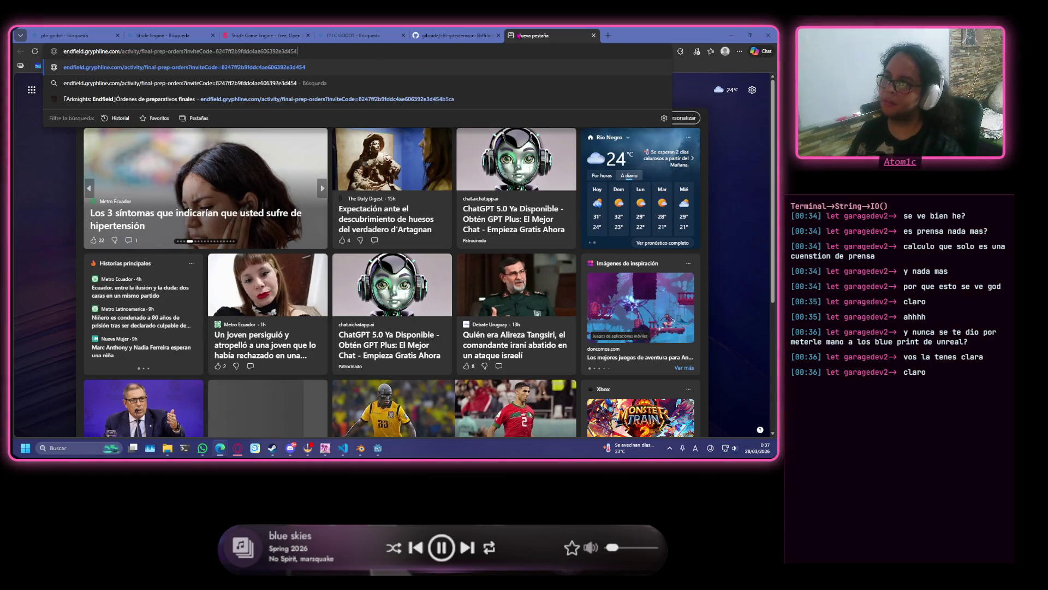
pyautogui.press('BackSpace')
pyautogui.press('BackSpace')
pyautogui.press('BackSpace')
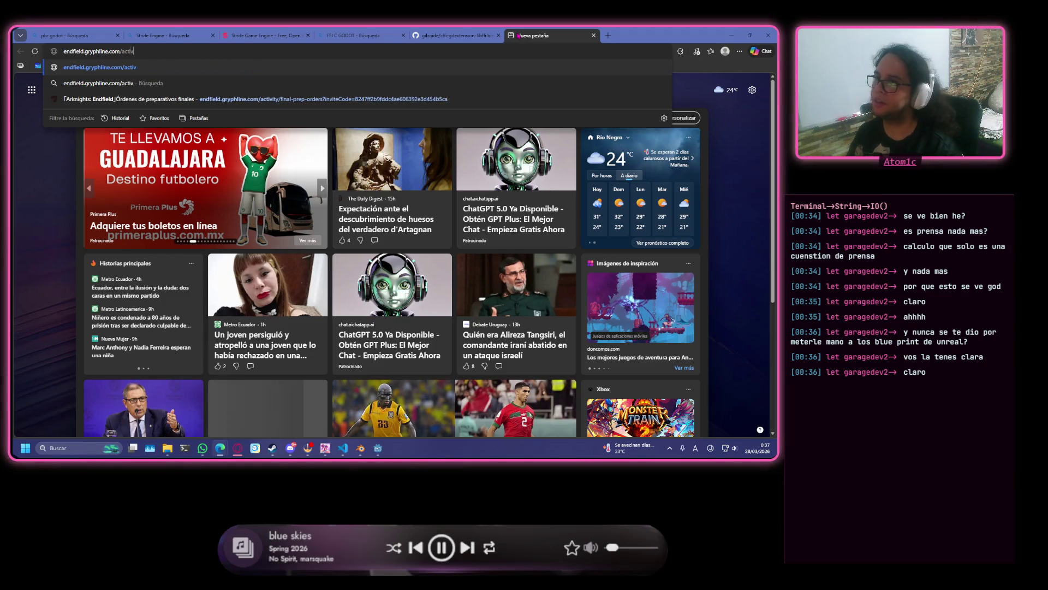
pyautogui.press('BackSpace')
pyautogui.press('BackSpace')
pyautogui.press('BackSpace')
pyautogui.press('Return')
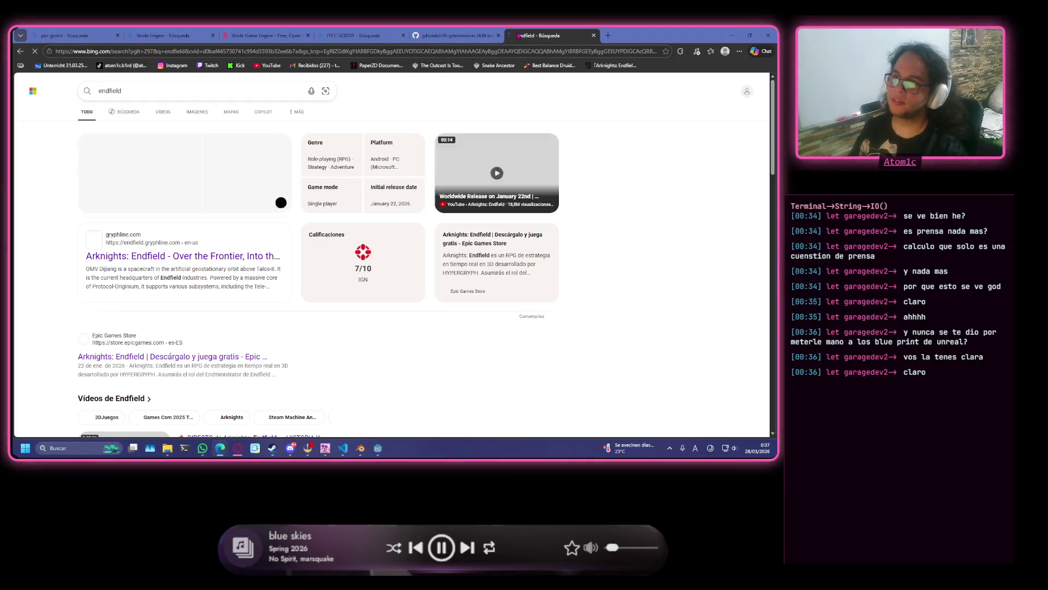
pyautogui.click(540, 167)
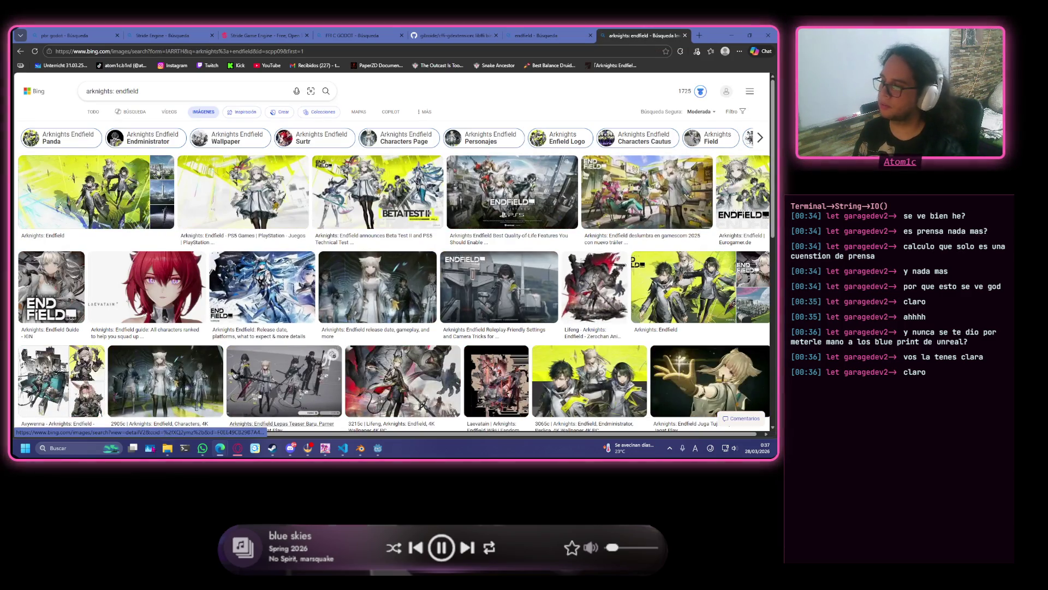
# Enlarge an Arknights: Endfield teaser image, then close the preview
pyautogui.click(246, 406)
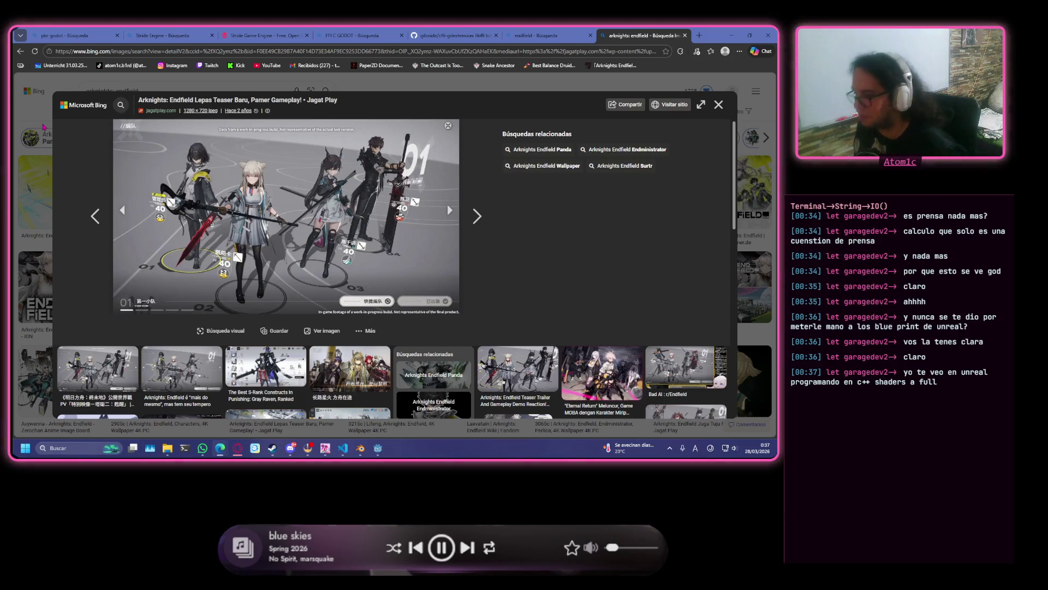
pyautogui.click(526, 88)
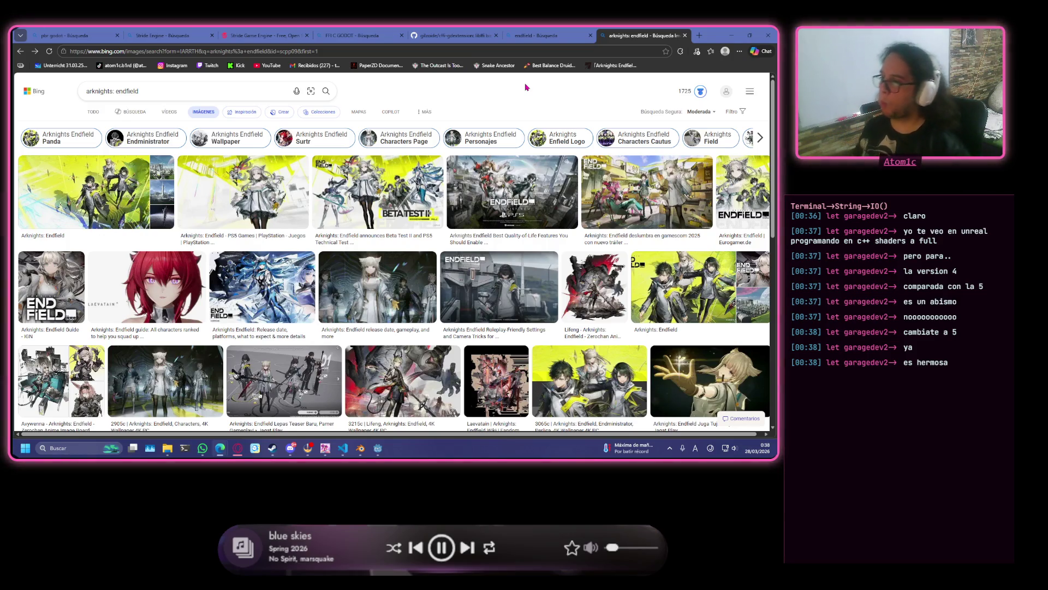
# Browse the image results, then close the arknights: endfield images tab
pyautogui.scroll(-5, 524, 126)
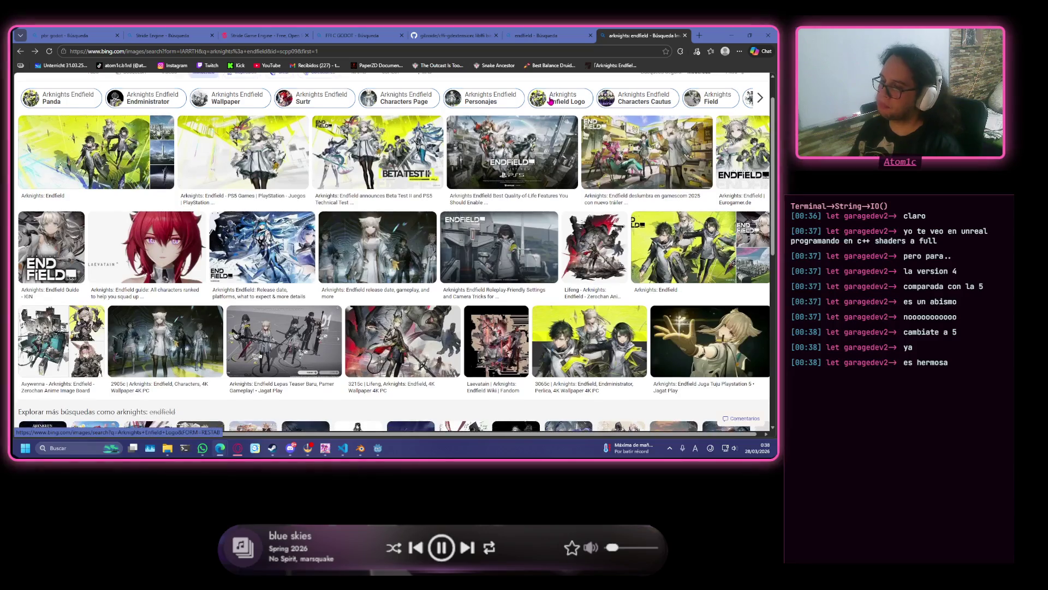
pyautogui.scroll(5, 511, 145)
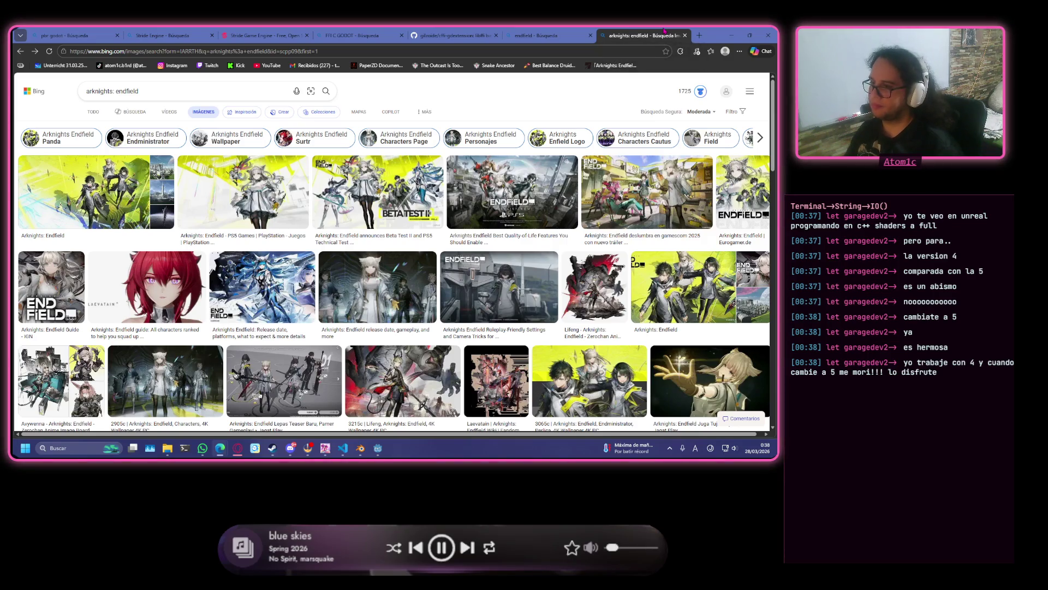
pyautogui.hotkey('ctrl', 'w')
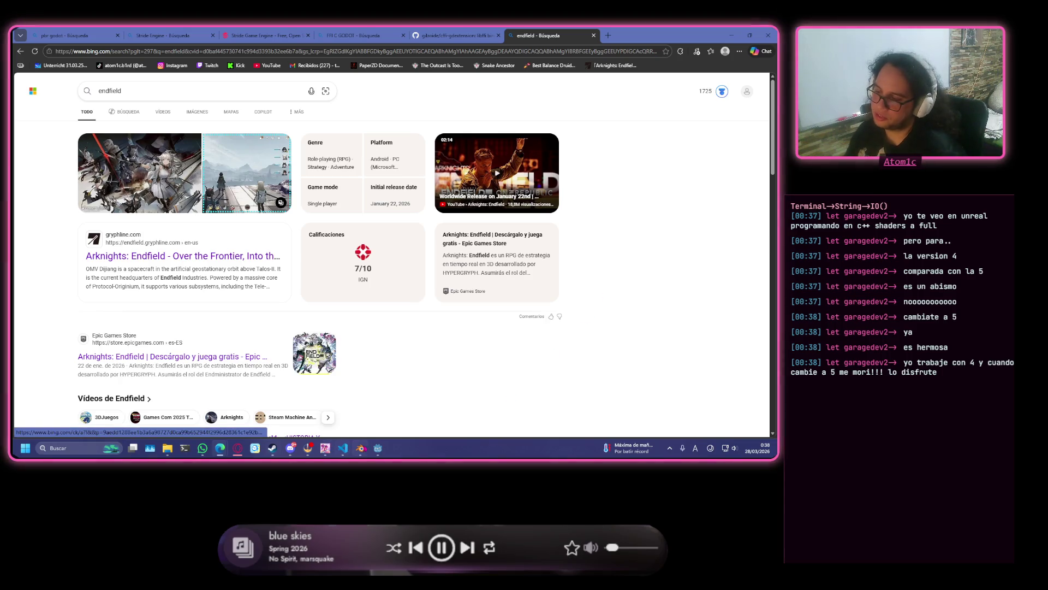
# In Godot, view the Enviroment, Player and TestMap scenes in the 3D workspace, then switch to Blender
pyautogui.moveTo(378, 448)
pyautogui.click(377, 404)
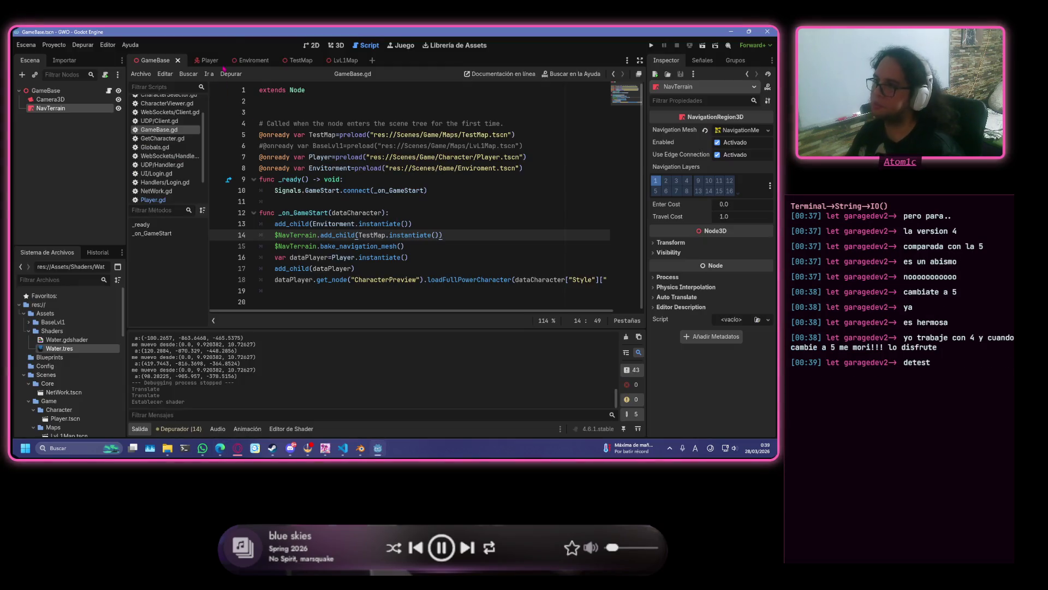
pyautogui.click(255, 61)
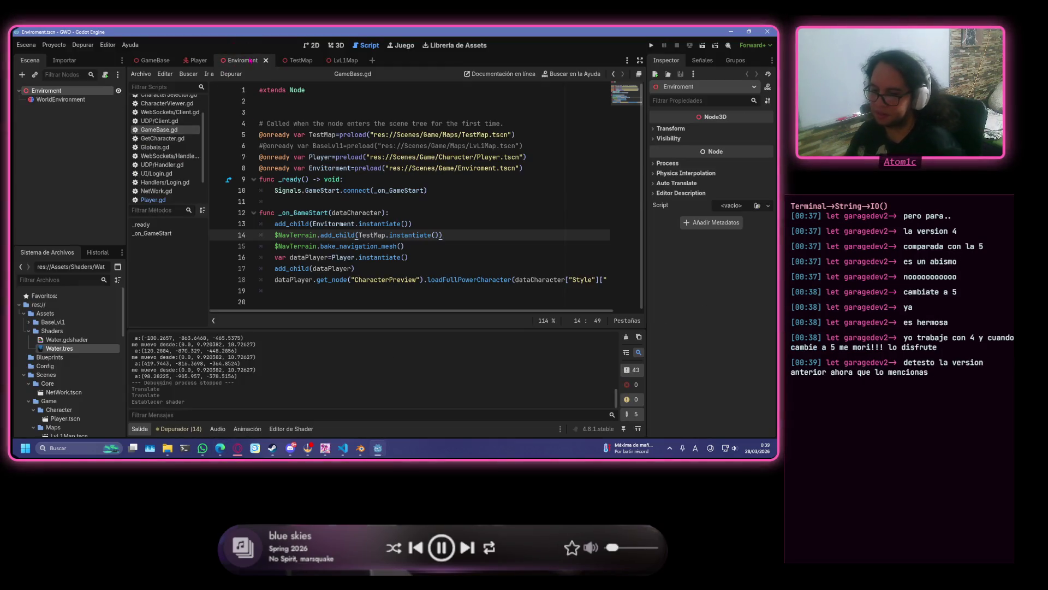
pyautogui.click(197, 60)
pyautogui.click(336, 45)
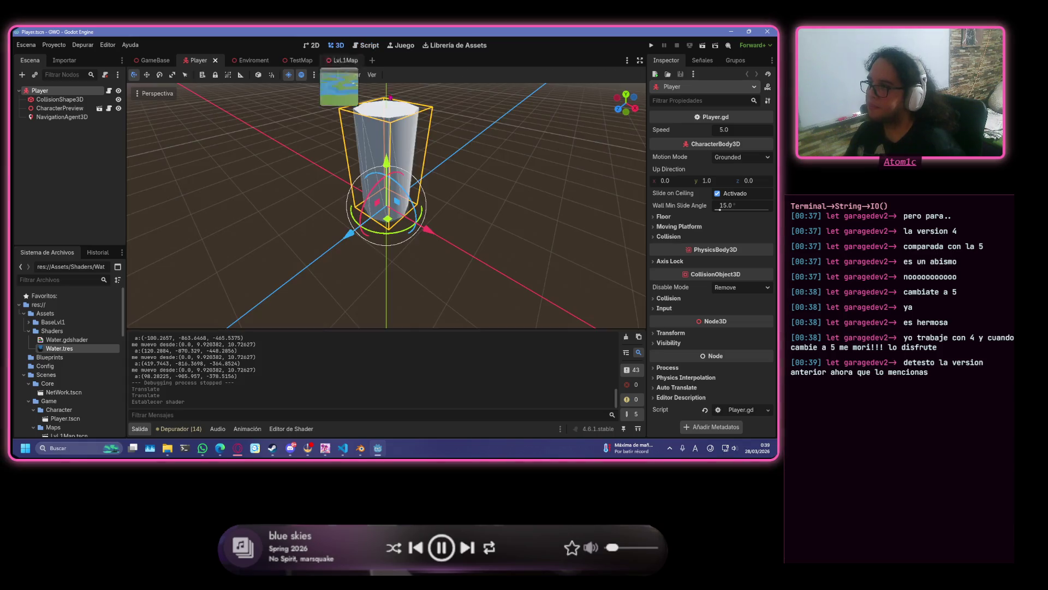
pyautogui.click(306, 61)
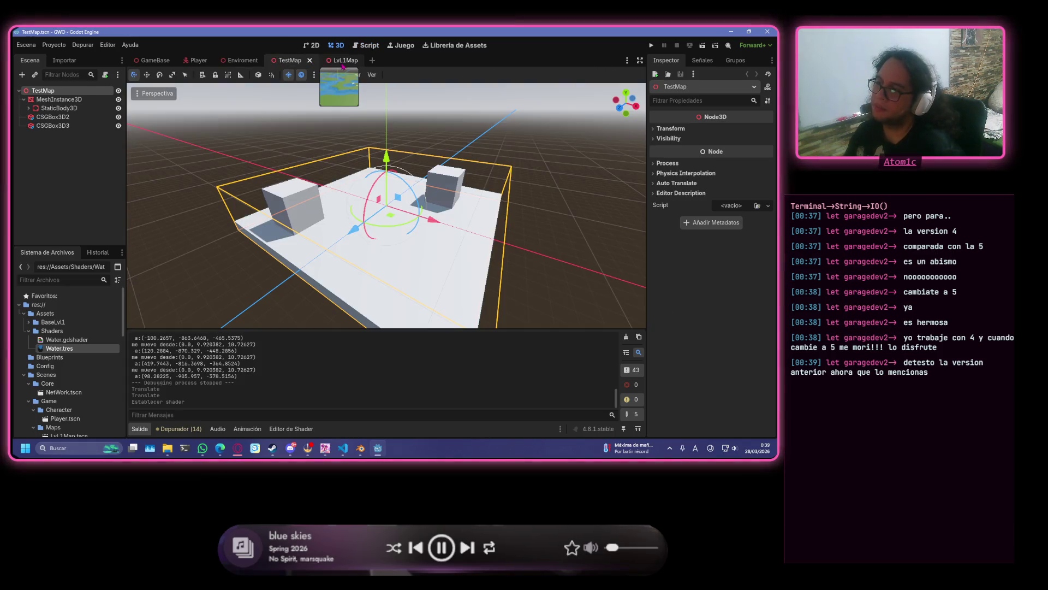
pyautogui.hotkey('alt', 'Tab')
pyautogui.scroll(-5, 563, 274)
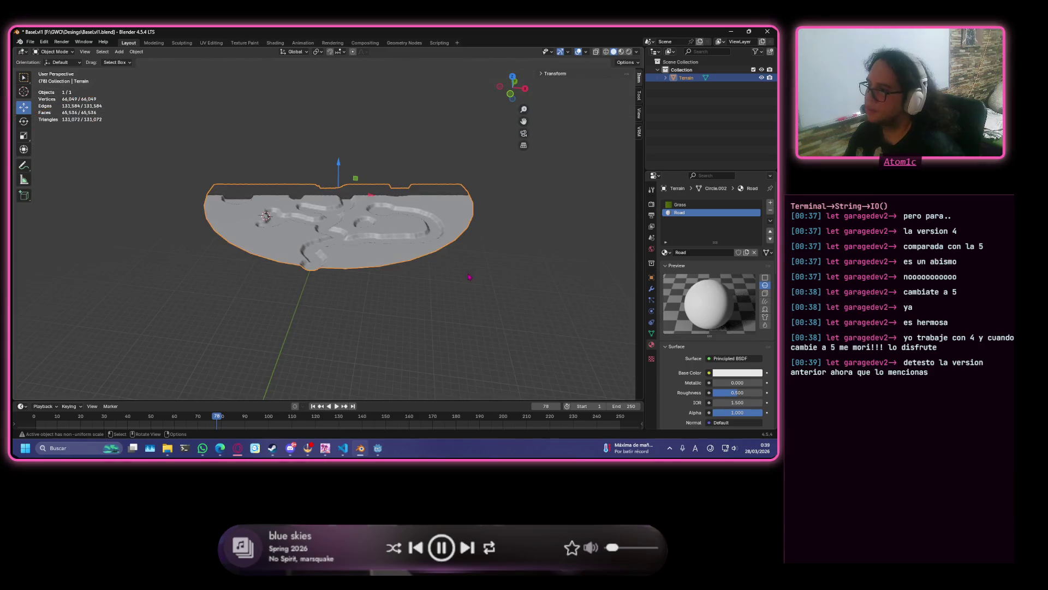
# Inspect the BaseLvl1.blend terrain from several angles, save the file and minimize Blender
pyautogui.scroll(3, 465, 222)
pyautogui.moveTo(475, 177)
pyautogui.mouseDown()
pyautogui.moveTo(438, 195)
pyautogui.moveTo(446, 135)
pyautogui.mouseUp()
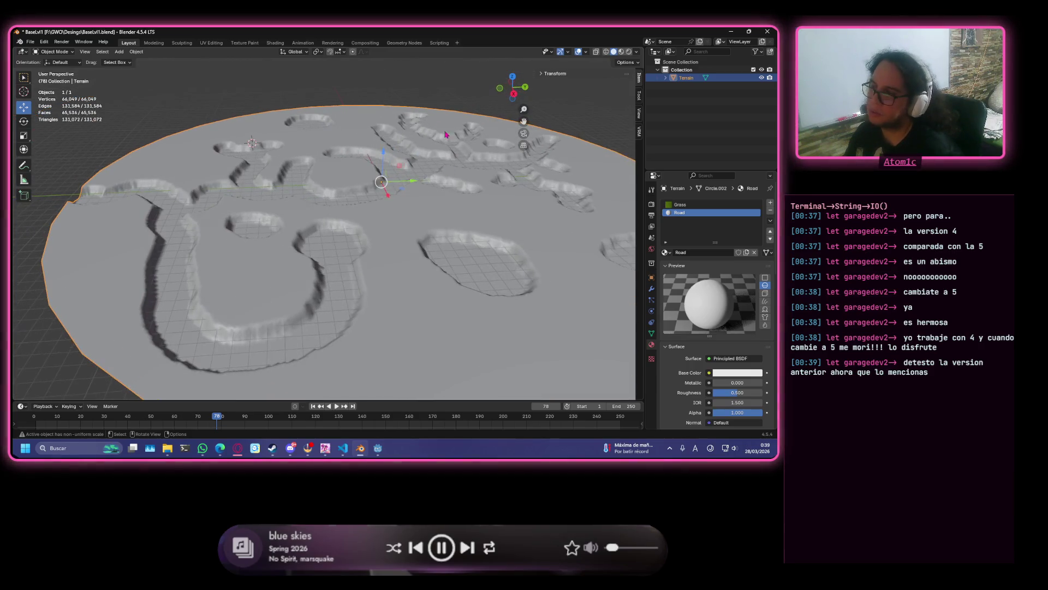
pyautogui.moveTo(529, 297); pyautogui.dragTo(381, 276)
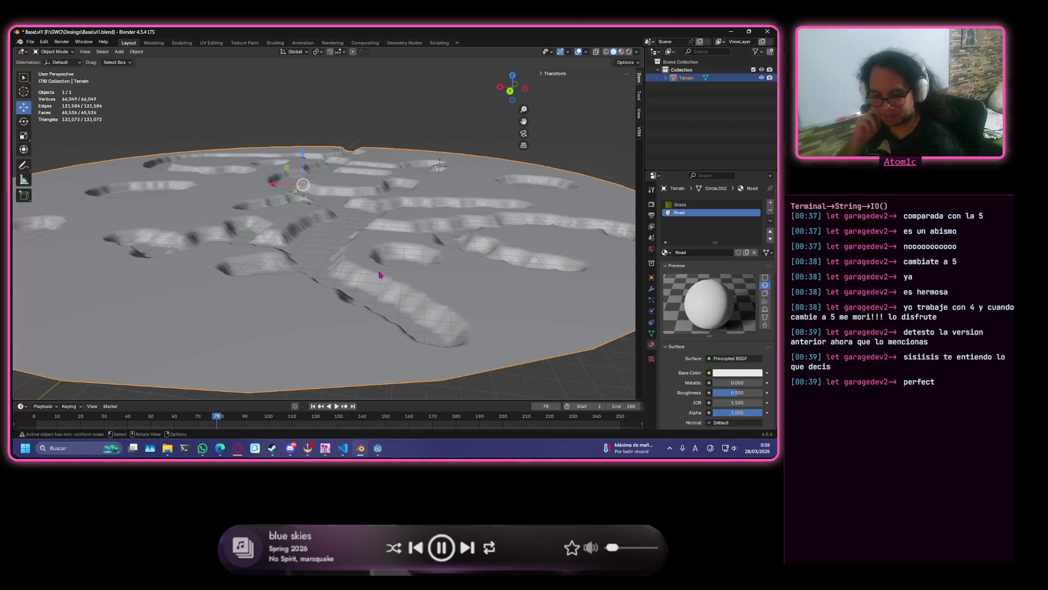
pyautogui.moveTo(381, 275)
pyautogui.mouseDown()
pyautogui.moveTo(431, 273)
pyautogui.moveTo(284, 284)
pyautogui.mouseUp()
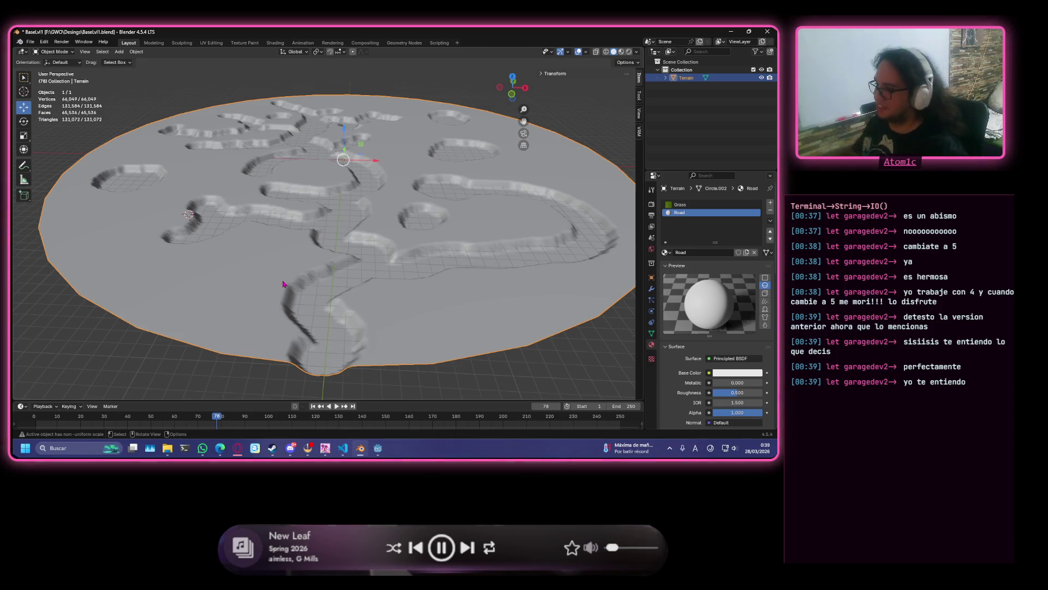
pyautogui.moveTo(447, 327)
pyautogui.mouseDown()
pyautogui.moveTo(382, 313)
pyautogui.moveTo(218, 318)
pyautogui.moveTo(314, 315)
pyautogui.mouseUp()
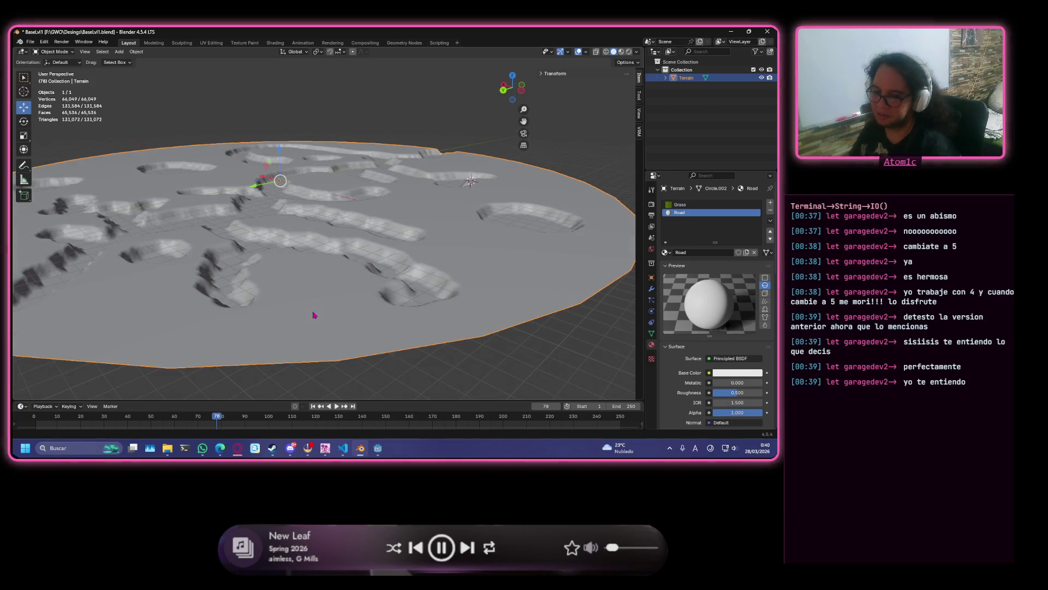
pyautogui.moveTo(455, 312)
pyautogui.mouseDown()
pyautogui.moveTo(417, 299)
pyautogui.moveTo(306, 304)
pyautogui.mouseUp()
pyautogui.moveTo(505, 285); pyautogui.dragTo(445, 244)
pyautogui.scroll(3, 445, 244)
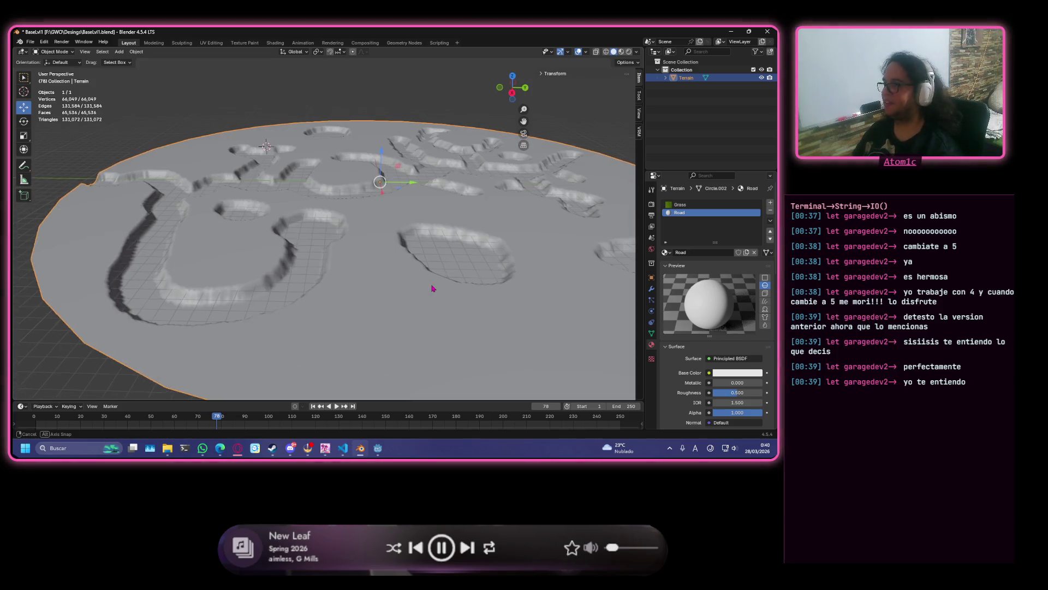
pyautogui.hotkey('ctrl', 's')
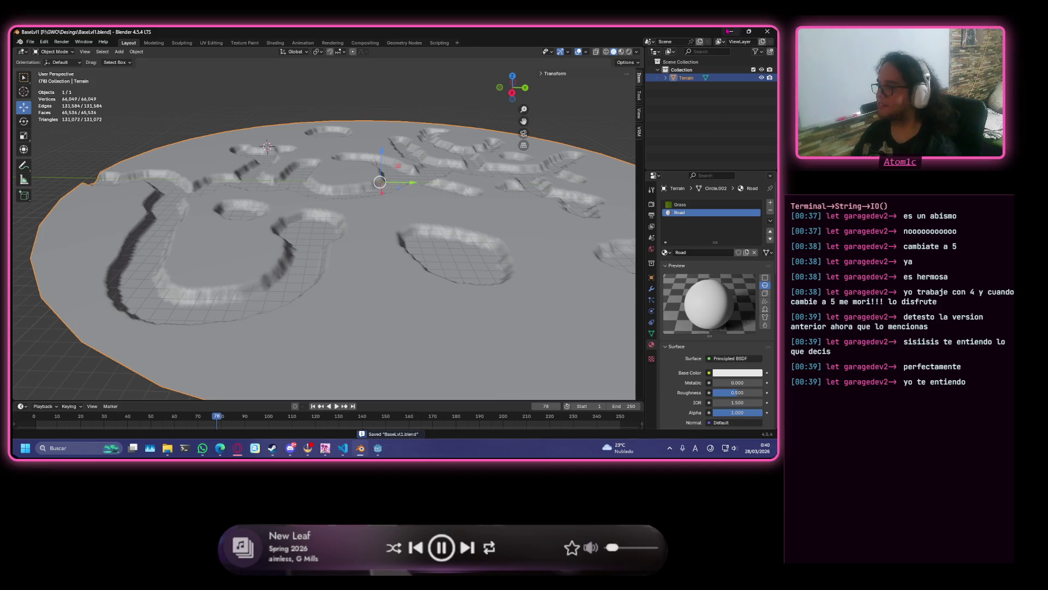
pyautogui.click(731, 31)
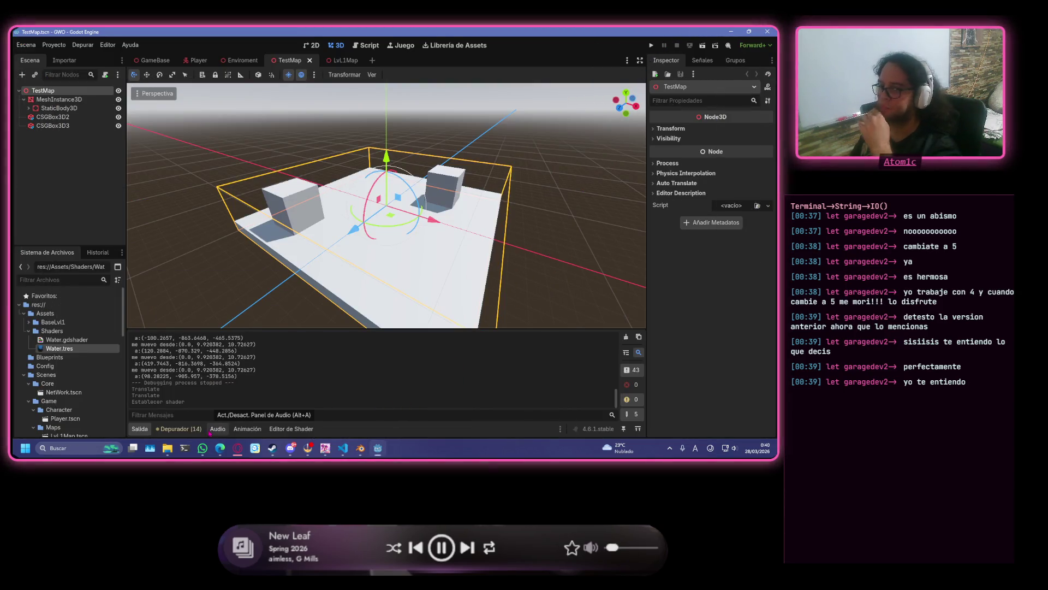
pyautogui.moveTo(167, 448)
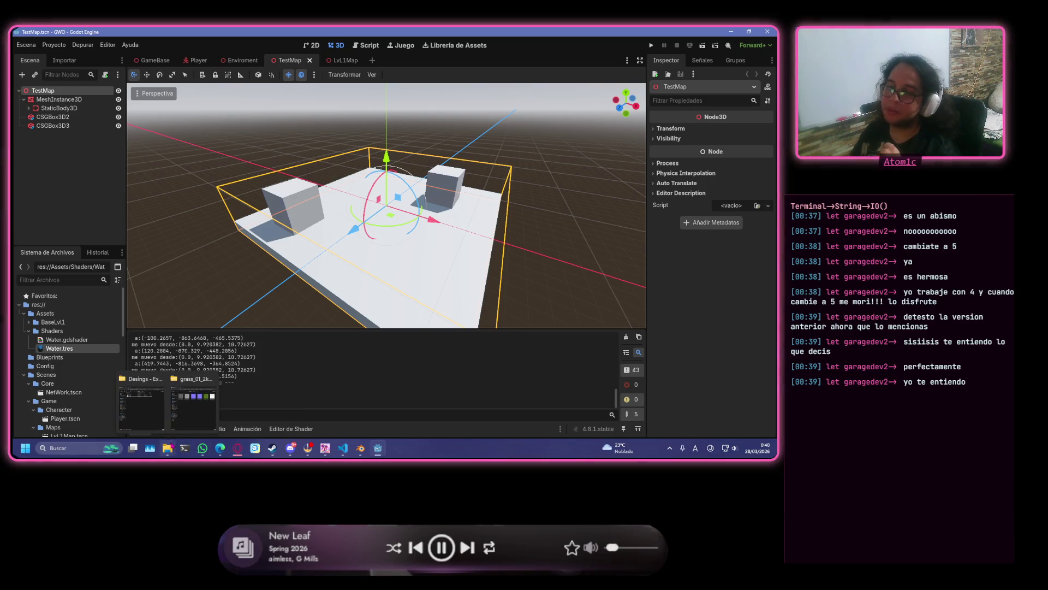
pyautogui.moveTo(140, 407)
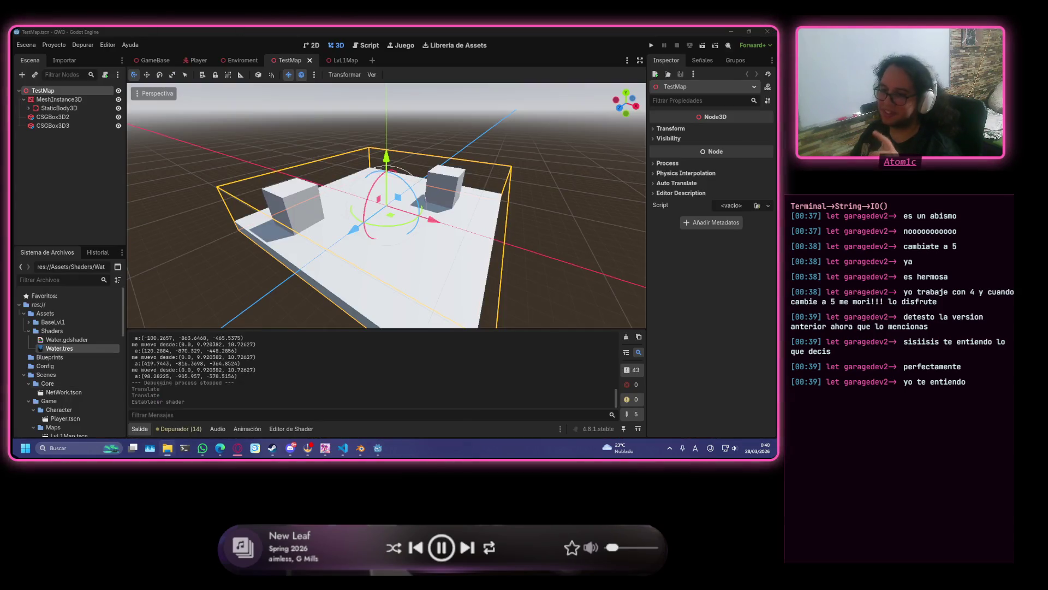
pyautogui.hotkey('alt', 'Tab')
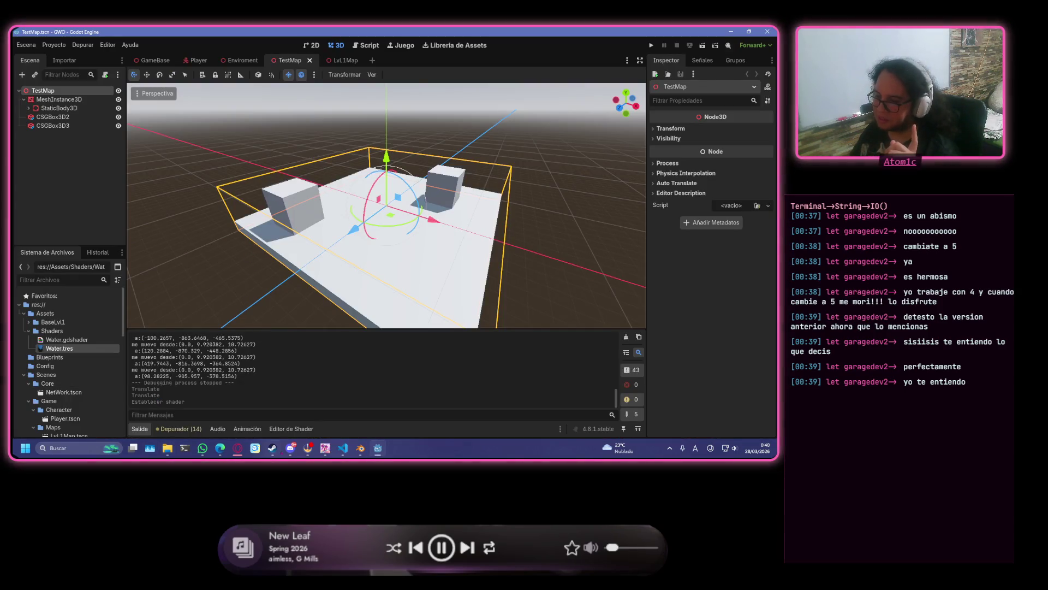
pyautogui.click(168, 448)
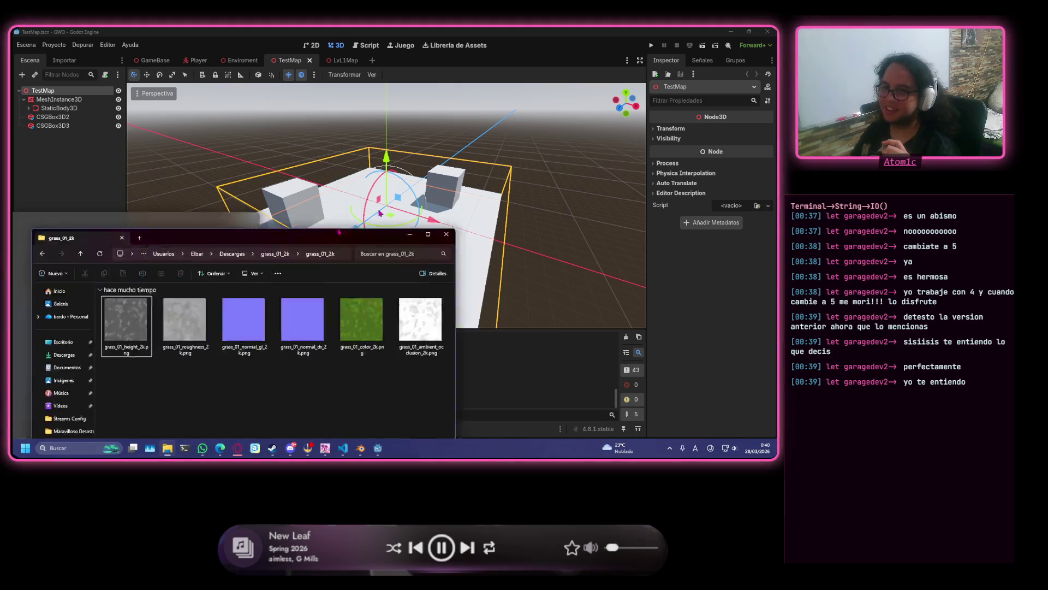
pyautogui.click(260, 353)
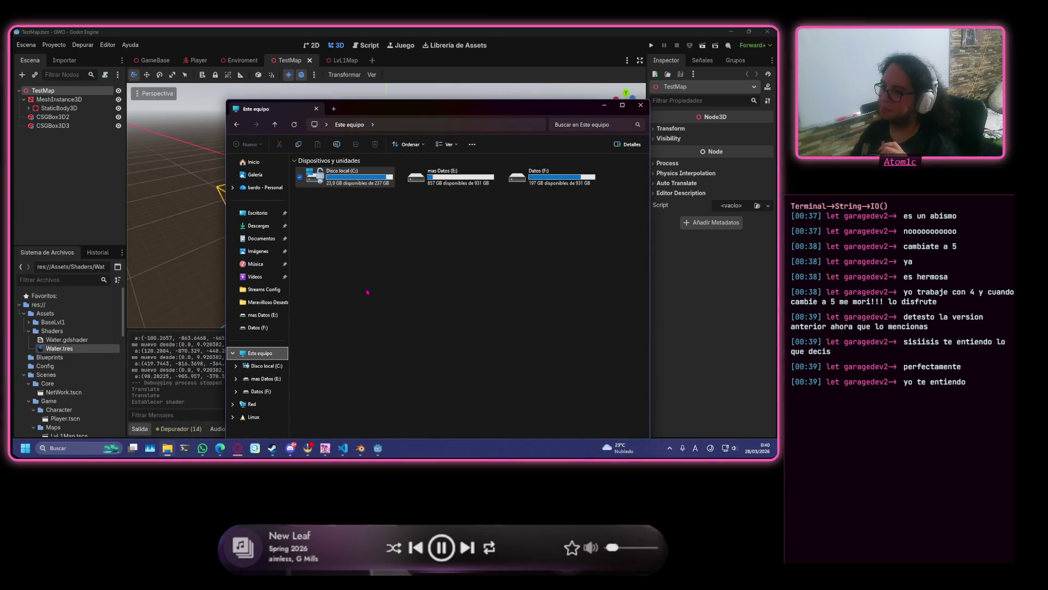
pyautogui.click(427, 176)
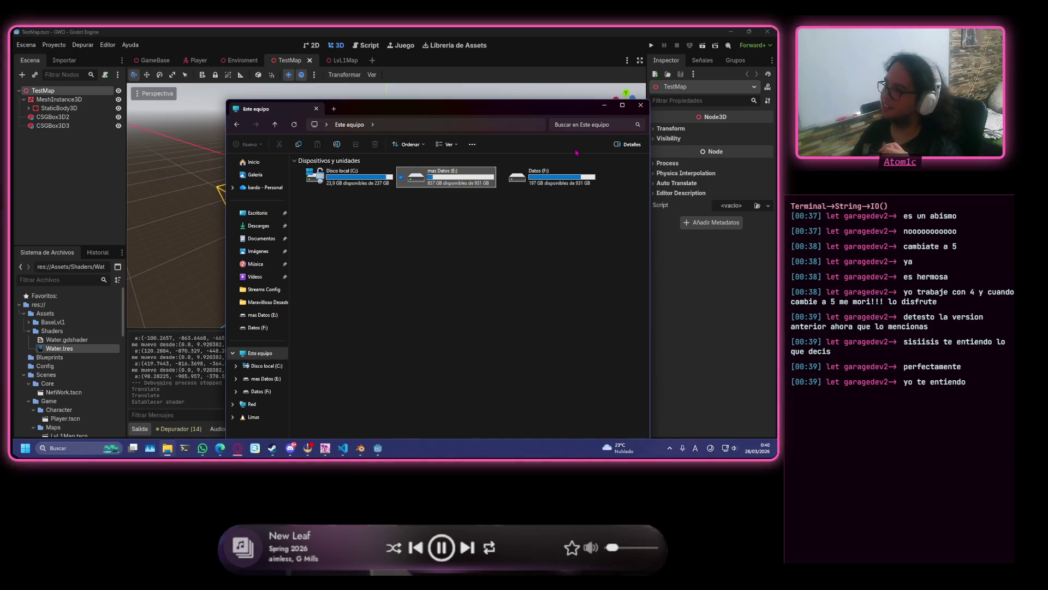
pyautogui.press('d')
pyautogui.press('d')
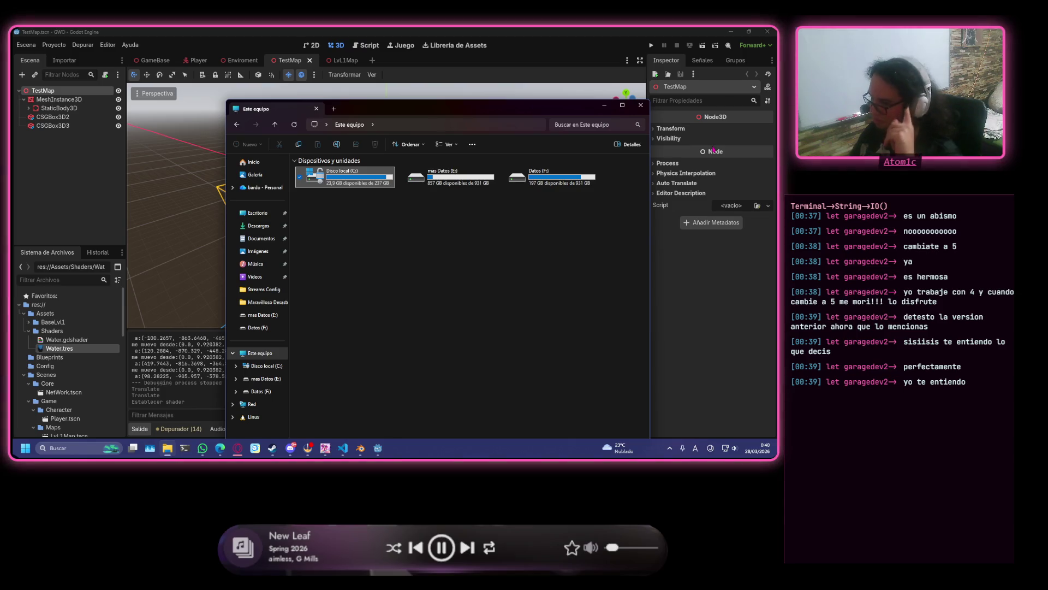
pyautogui.moveTo(713, 155)
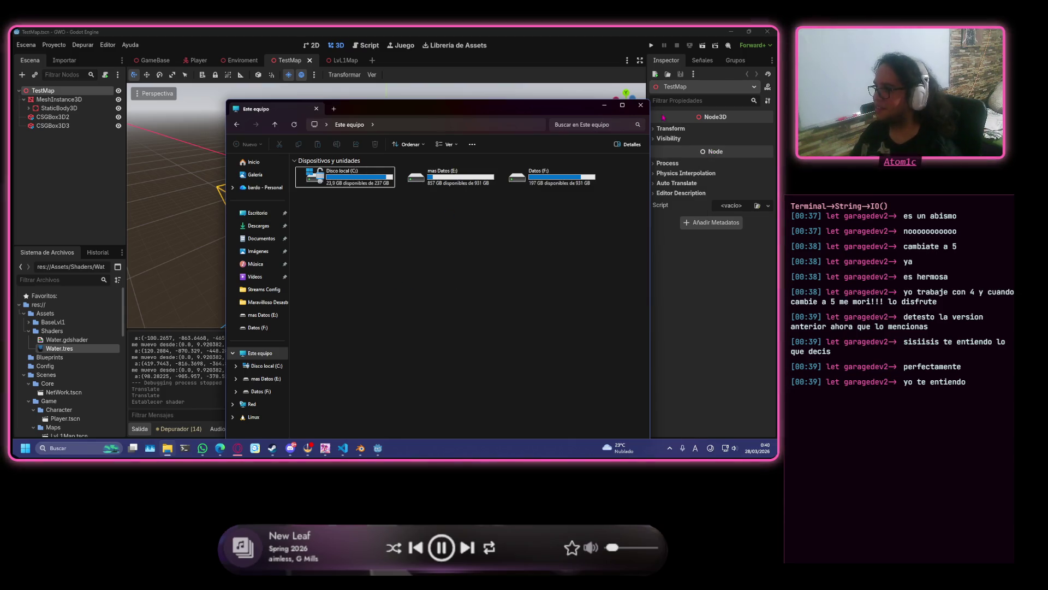
pyautogui.click(605, 109)
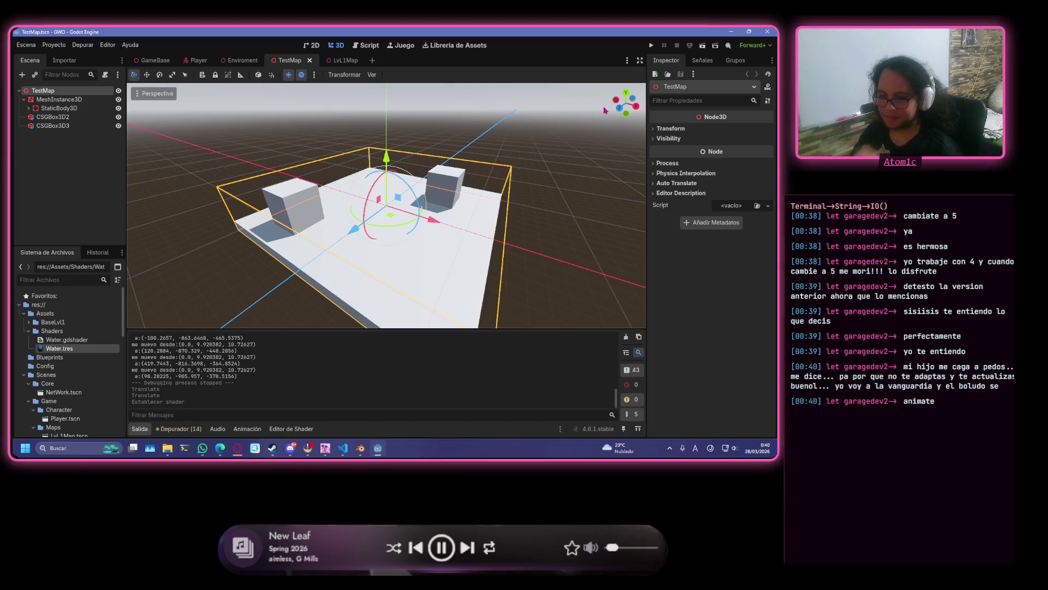
# Select and deselect the MeshInstance3D floor in TestMap, orbit the view, then switch to the browser
pyautogui.scroll(3, 497, 212)
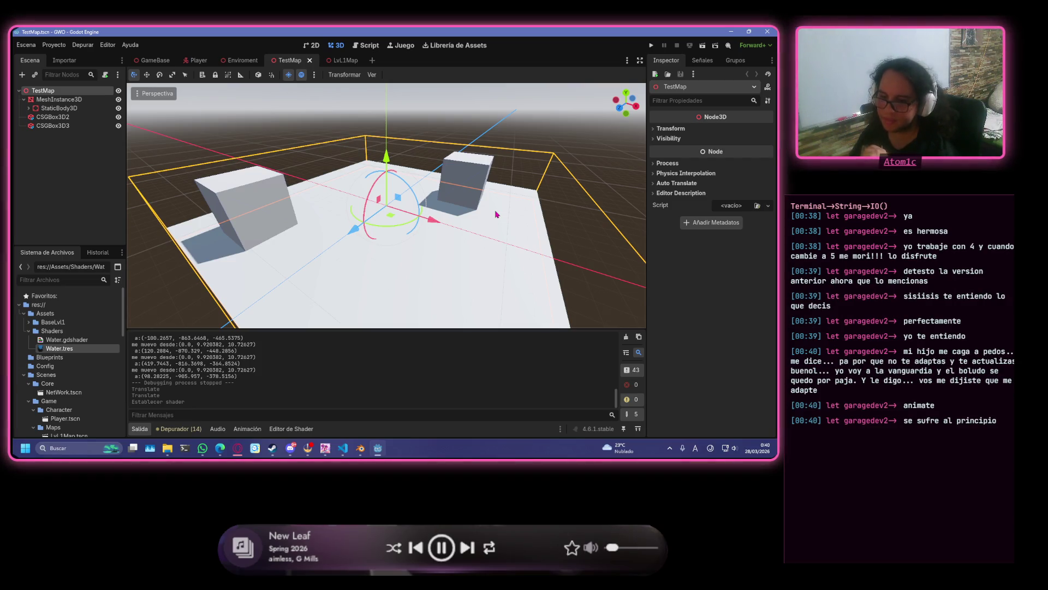
pyautogui.scroll(-4, 498, 214)
pyautogui.click(560, 200)
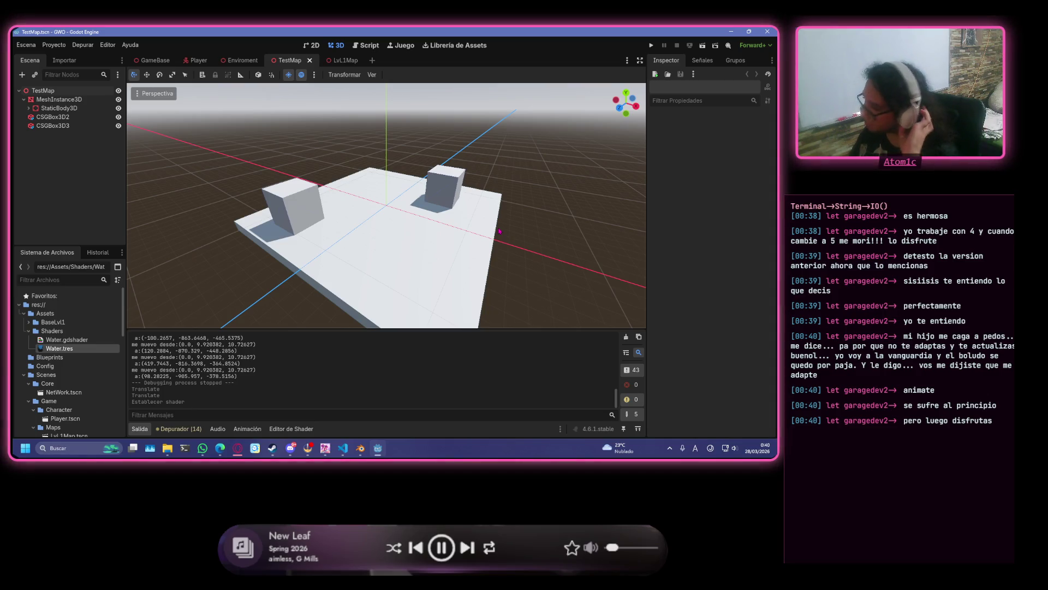
pyautogui.click(387, 212)
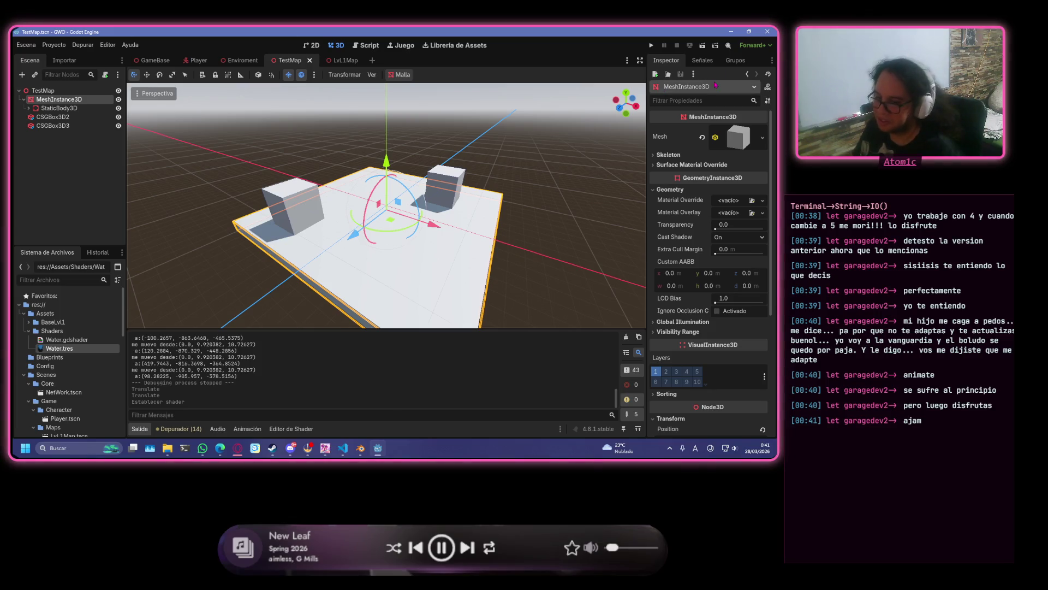
pyautogui.click(600, 142)
pyautogui.moveTo(600, 142)
pyautogui.mouseDown()
pyautogui.moveTo(341, 179)
pyautogui.moveTo(149, 152)
pyautogui.moveTo(281, 119)
pyautogui.mouseUp()
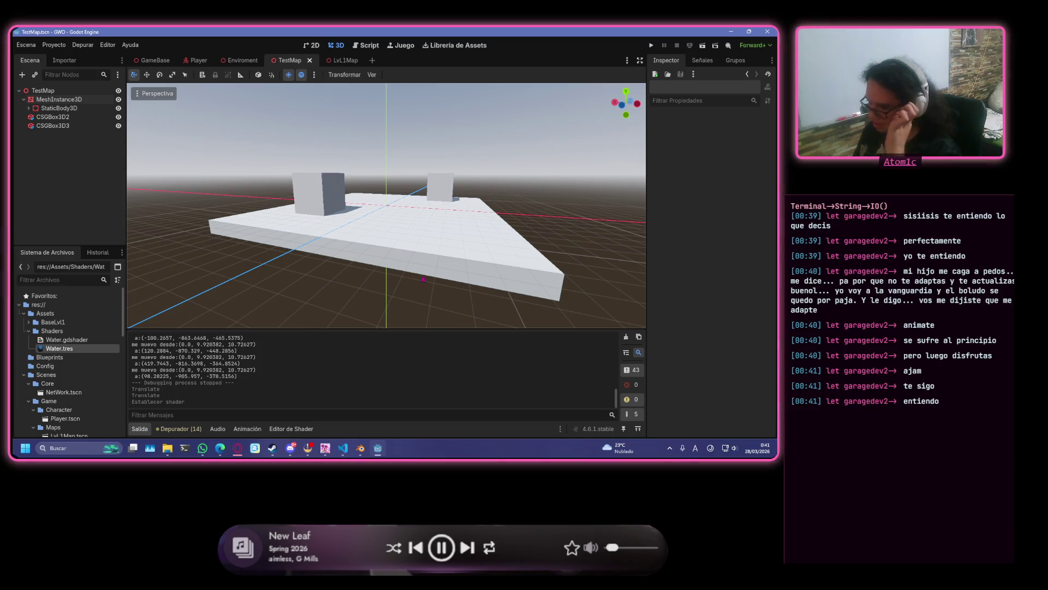
pyautogui.moveTo(169, 451)
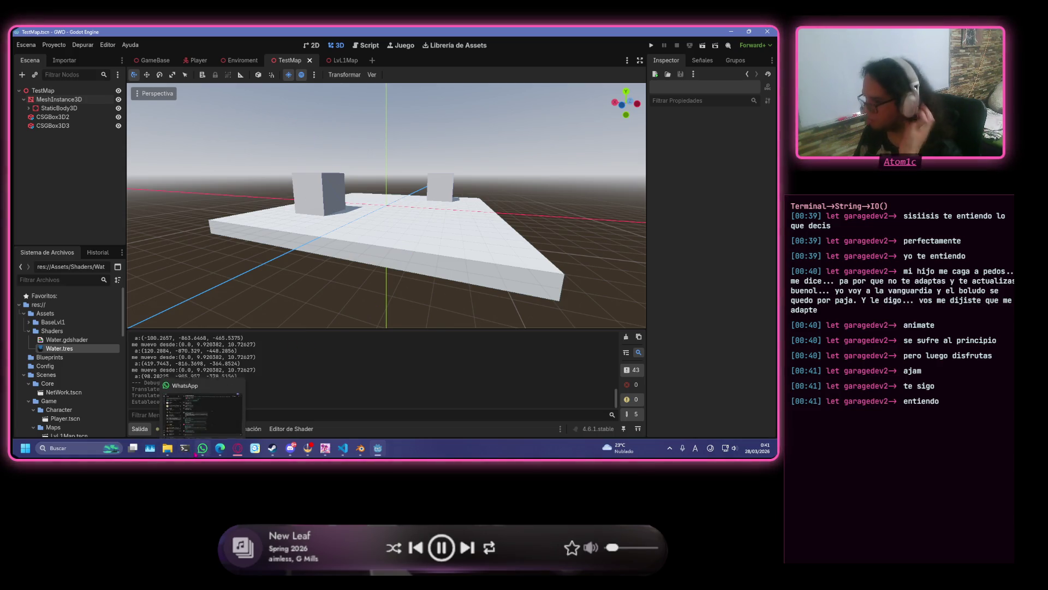
pyautogui.moveTo(237, 447)
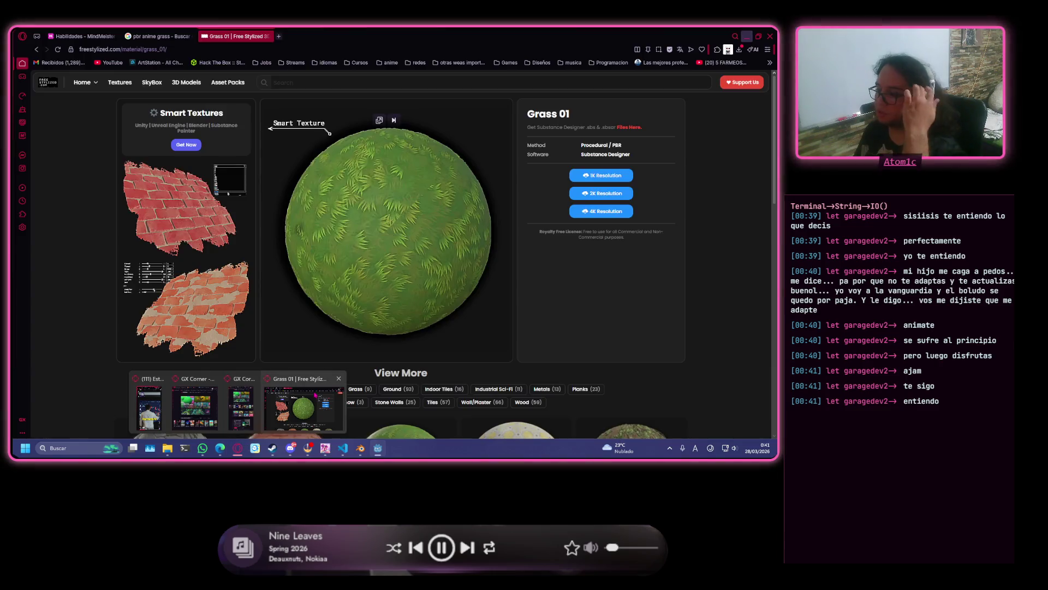
pyautogui.click(306, 410)
# Search 'ursina py' in a new tab and open the Ursina engine's official site
pyautogui.hotkey('ctrl', 't')
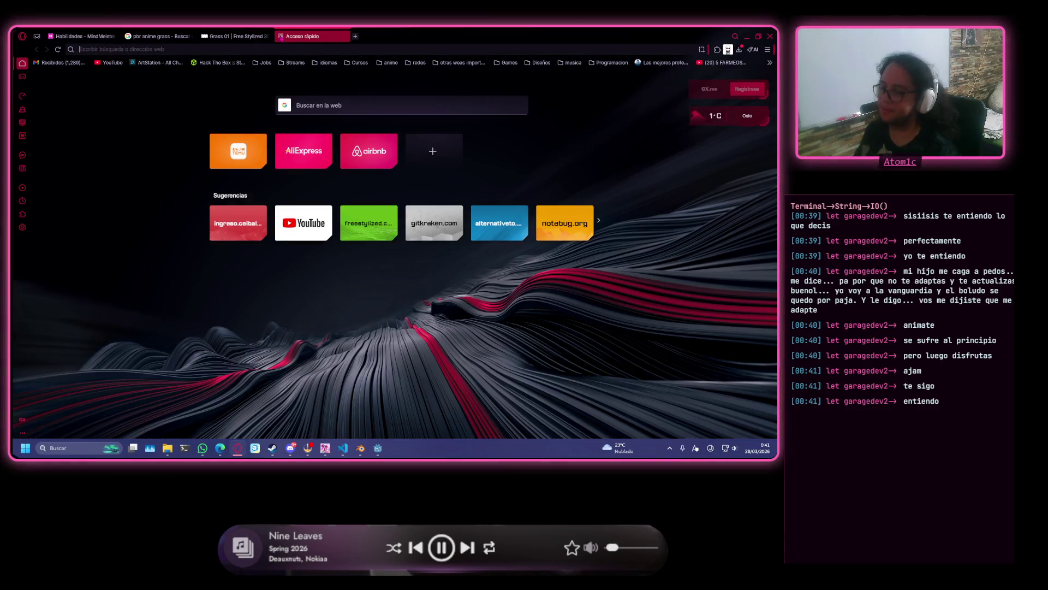
pyautogui.write('ursina ')
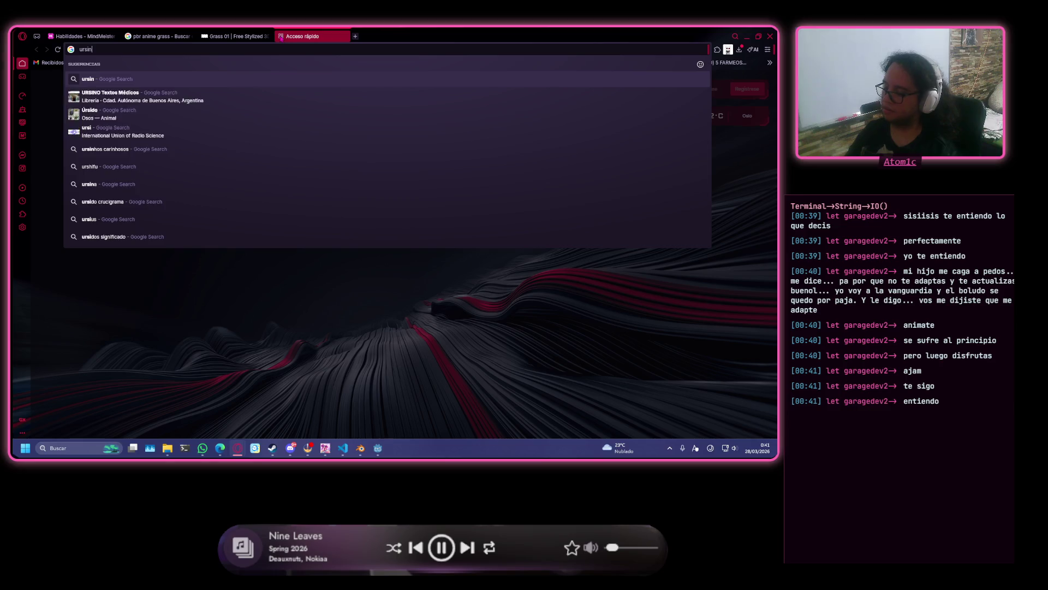
pyautogui.write('py')
pyautogui.press('Return')
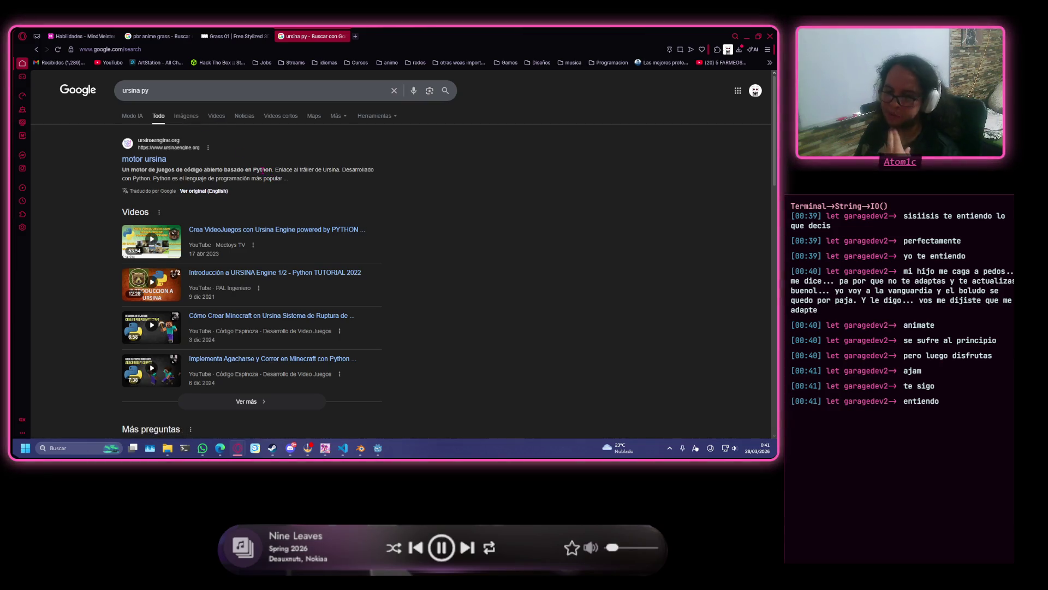
pyautogui.click(159, 162)
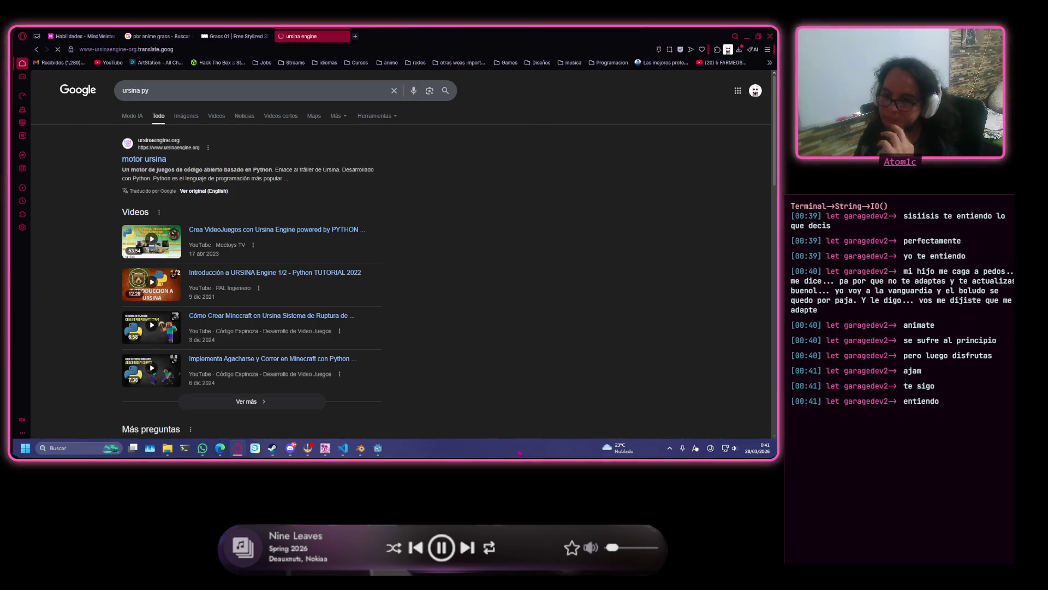
# Scroll through the Spanish-translated Ursina homepage, then open a new blank tab
pyautogui.scroll(-3, 418, 340)
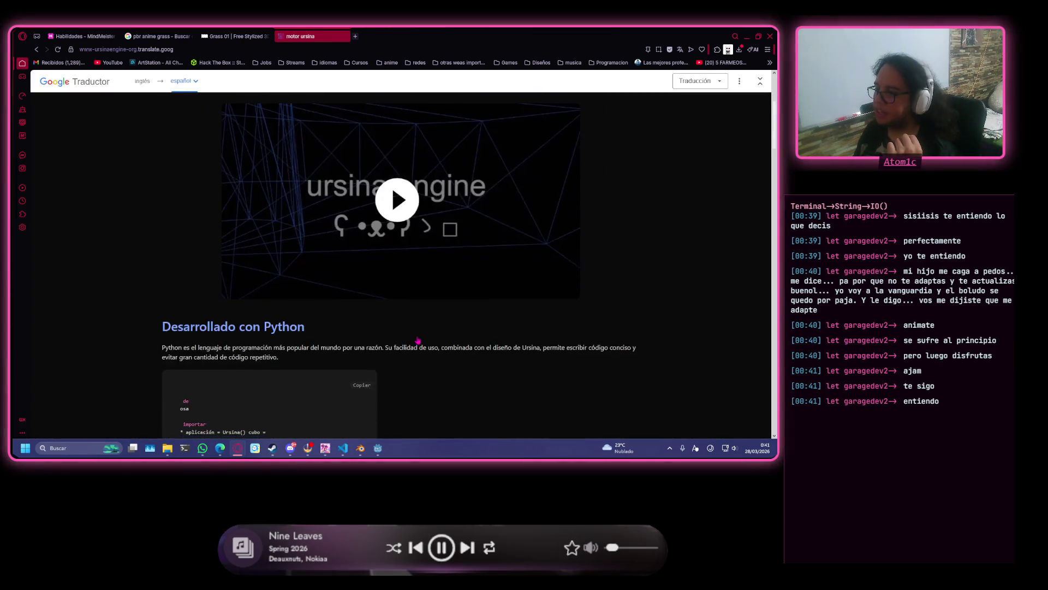
pyautogui.scroll(-10, 418, 340)
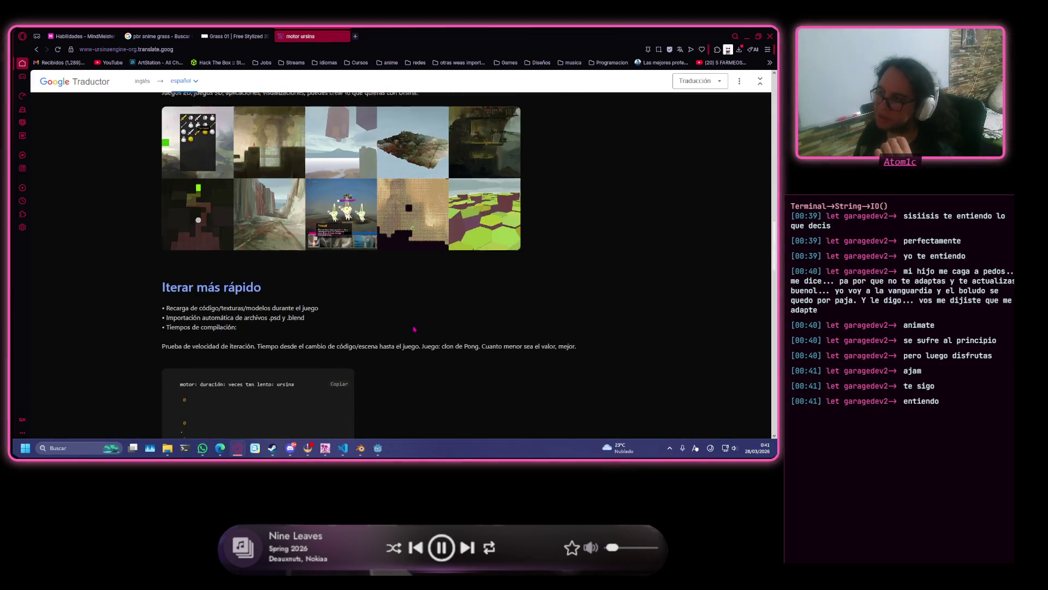
pyautogui.scroll(1, 414, 329)
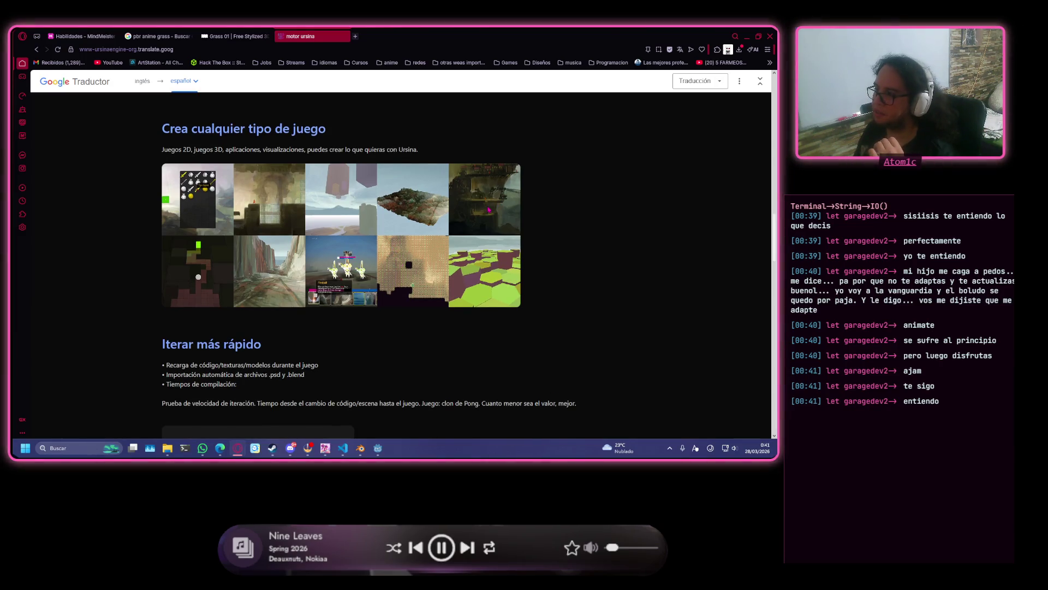
pyautogui.scroll(-4, 486, 207)
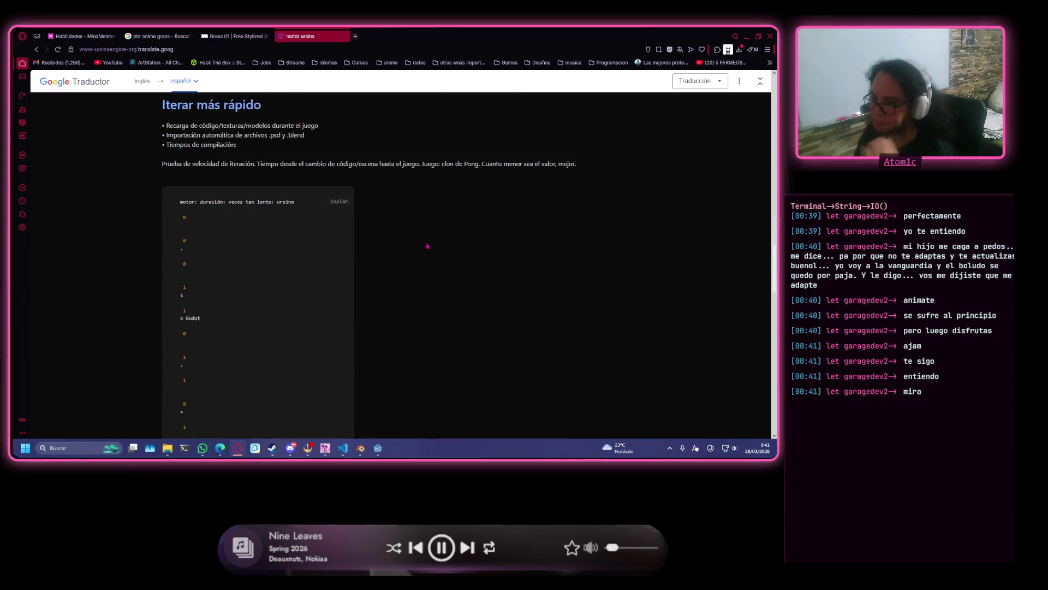
pyautogui.scroll(-5, 357, 246)
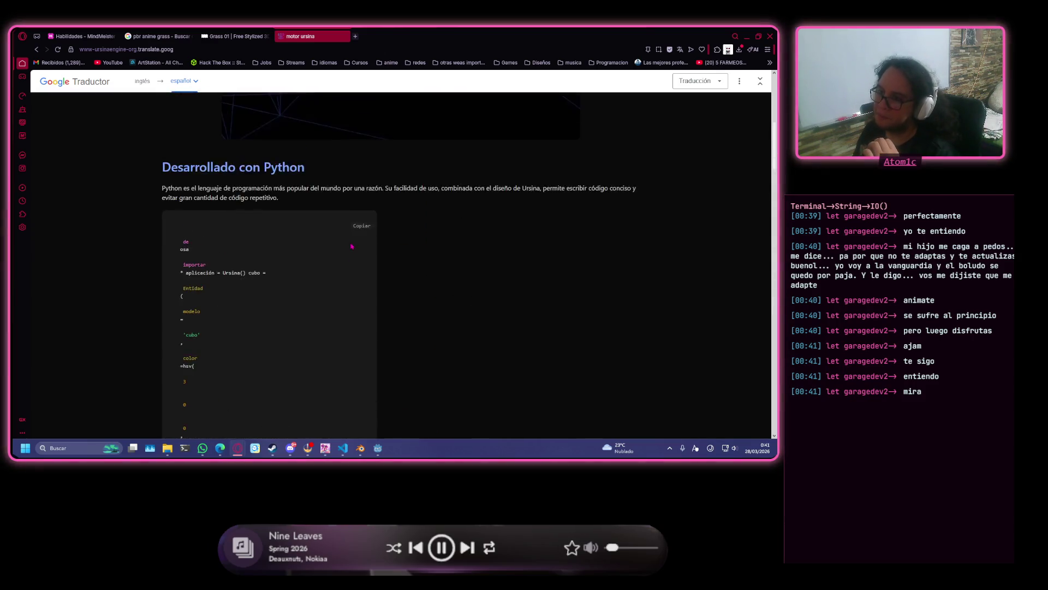
pyautogui.scroll(10, 351, 246)
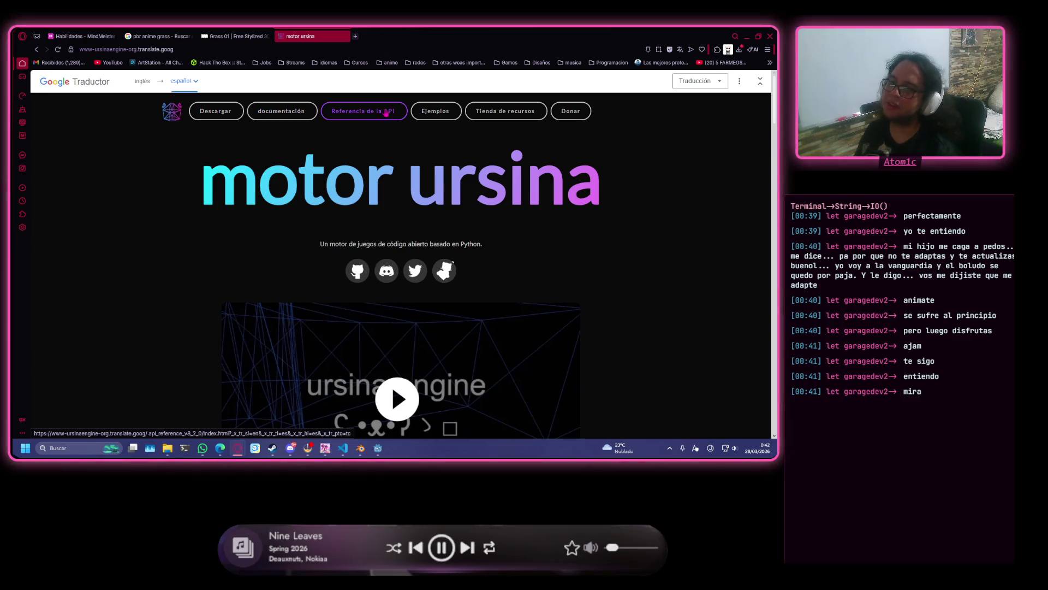
pyautogui.scroll(-10, 452, 221)
pyautogui.scroll(-15, 453, 221)
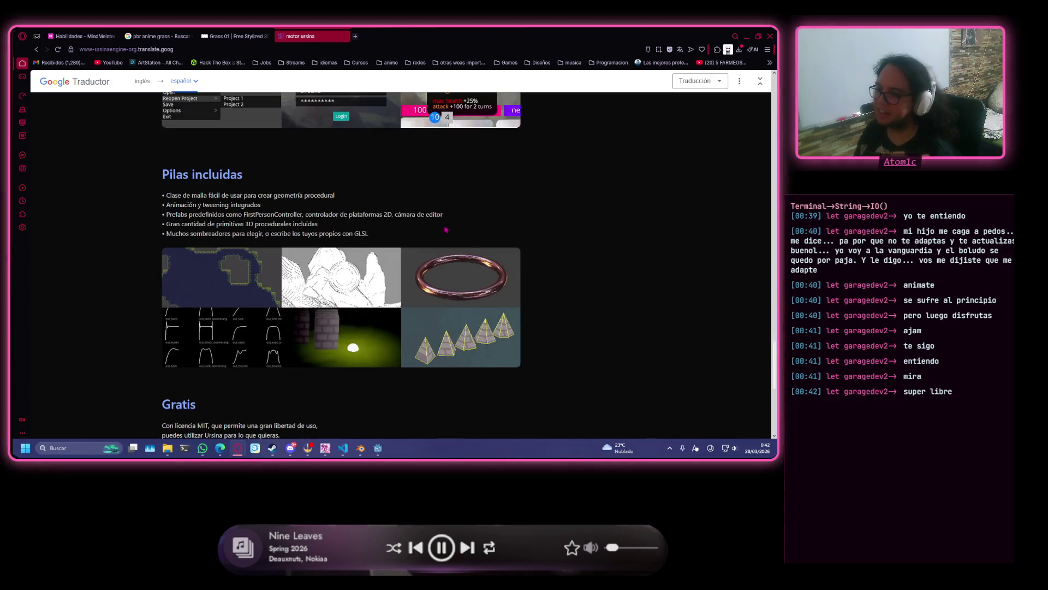
pyautogui.scroll(3, 445, 230)
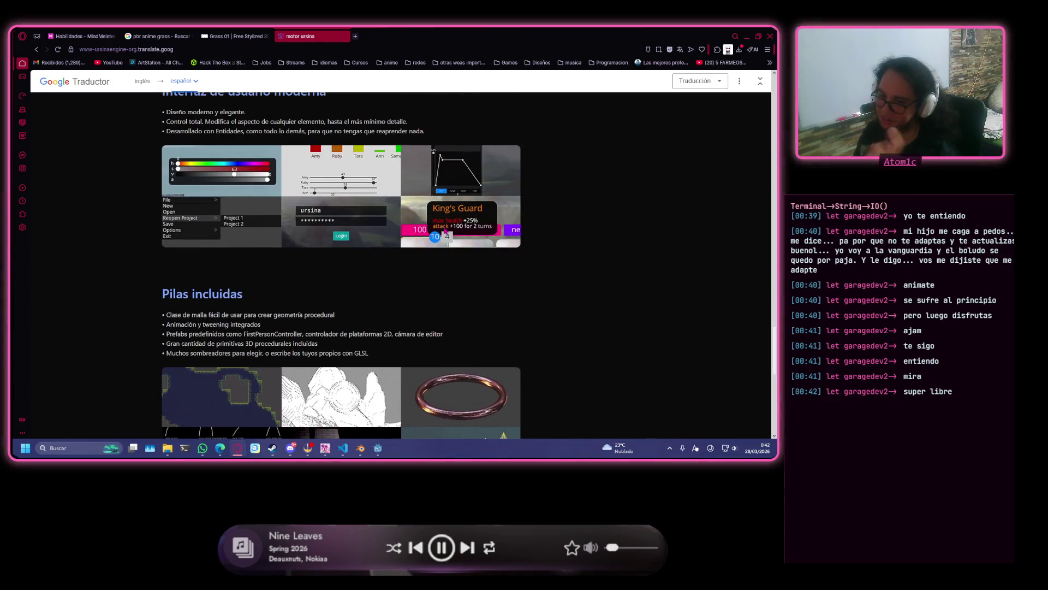
pyautogui.scroll(-8, 445, 231)
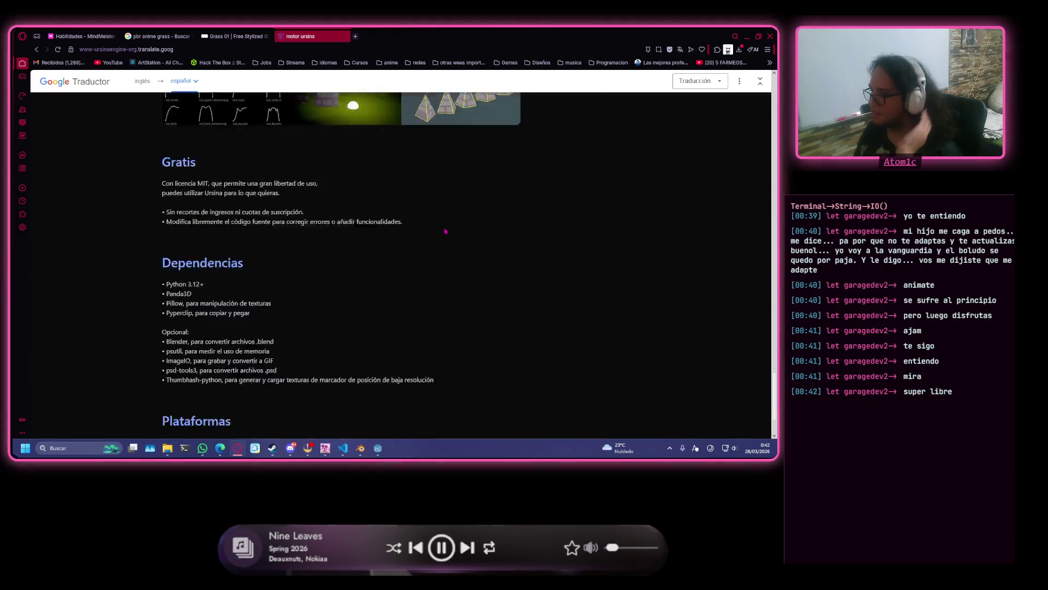
pyautogui.scroll(15, 436, 233)
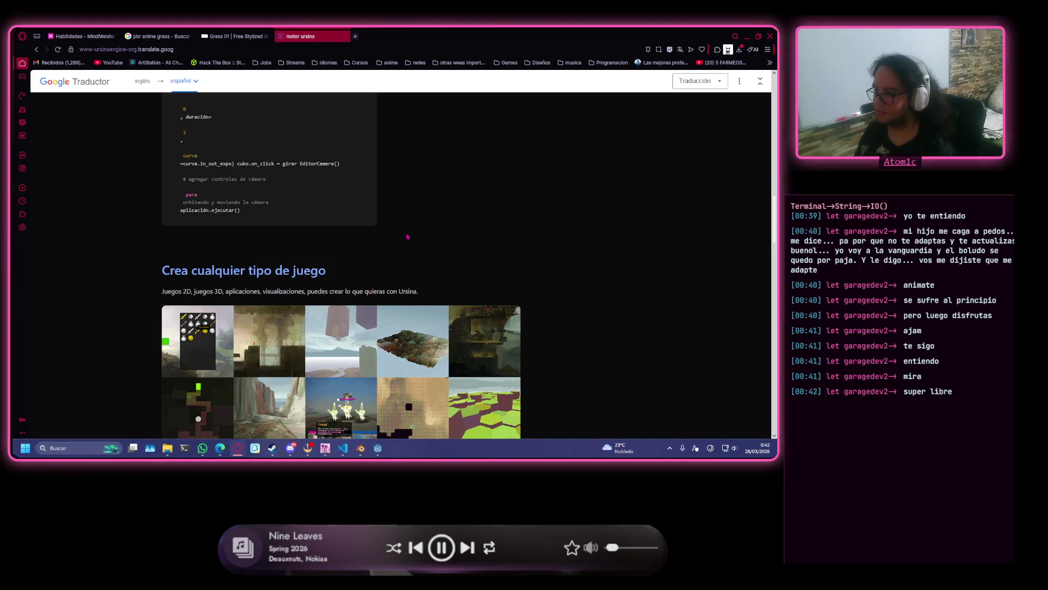
pyautogui.scroll(-3, 535, 255)
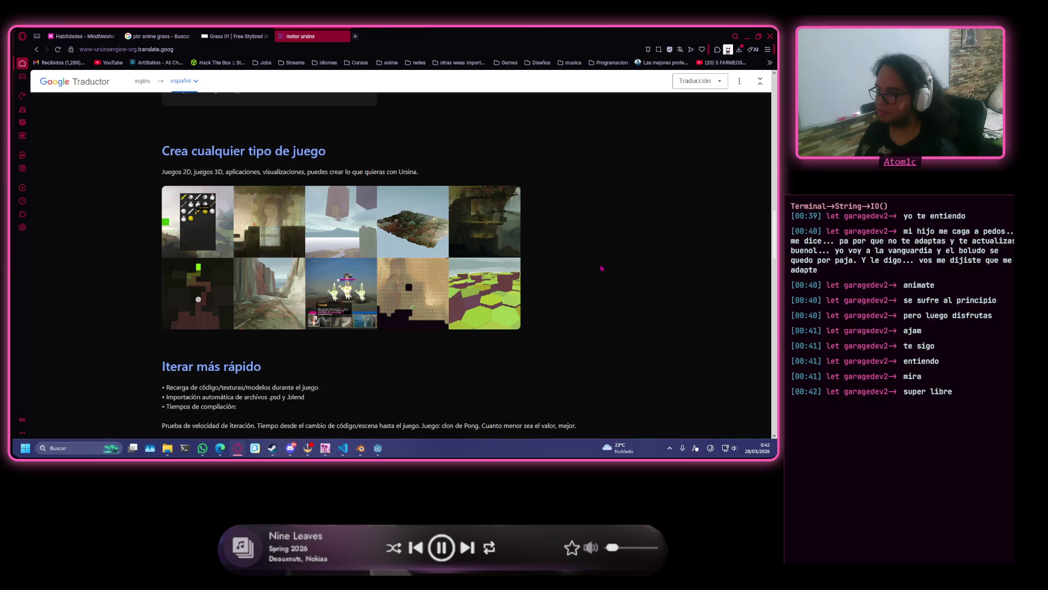
pyautogui.scroll(5, 453, 262)
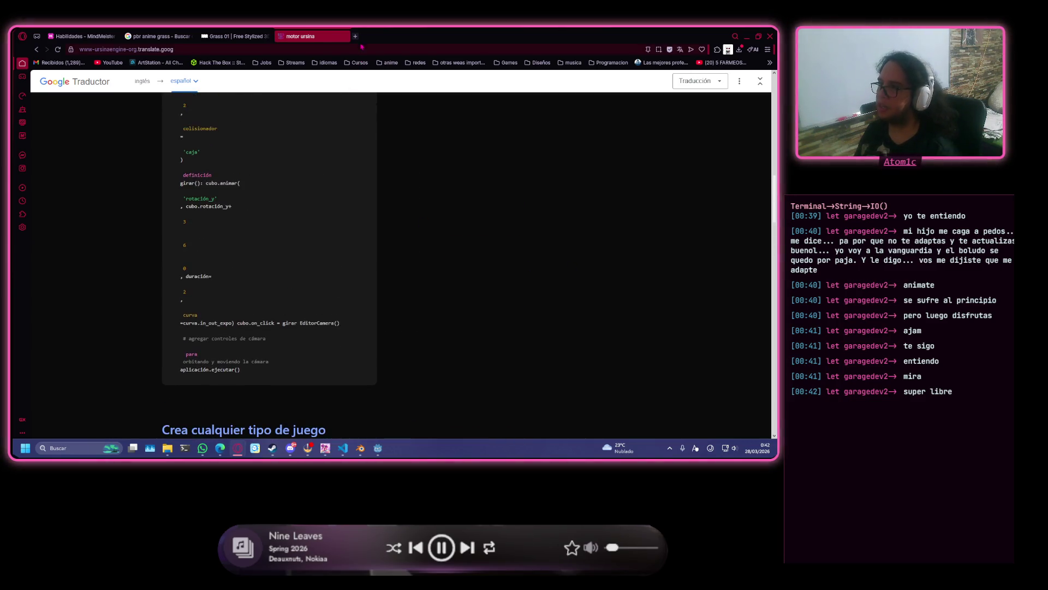
pyautogui.click(356, 36)
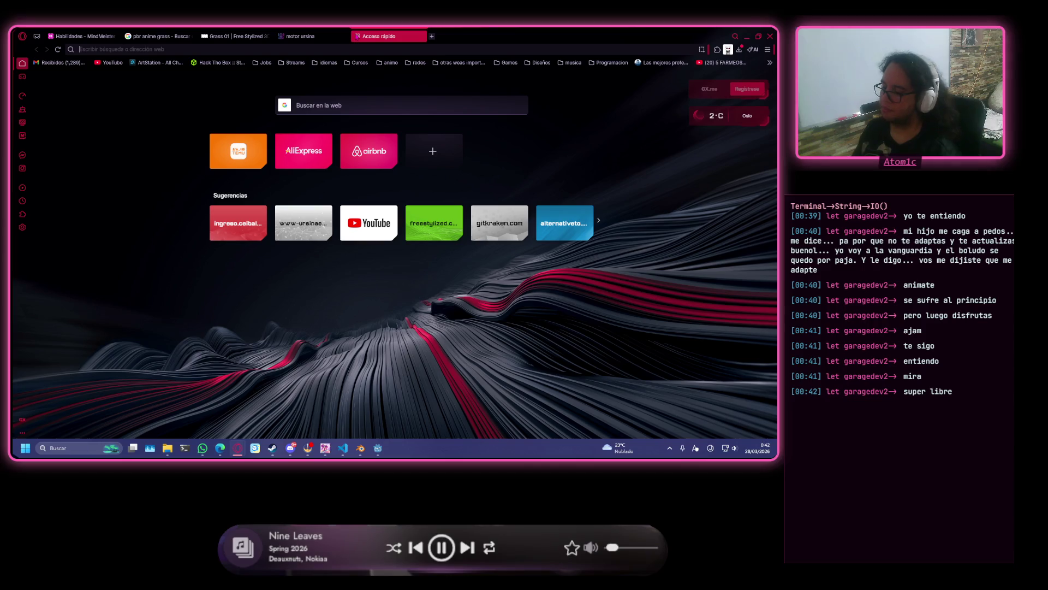
pyautogui.write('py2game')
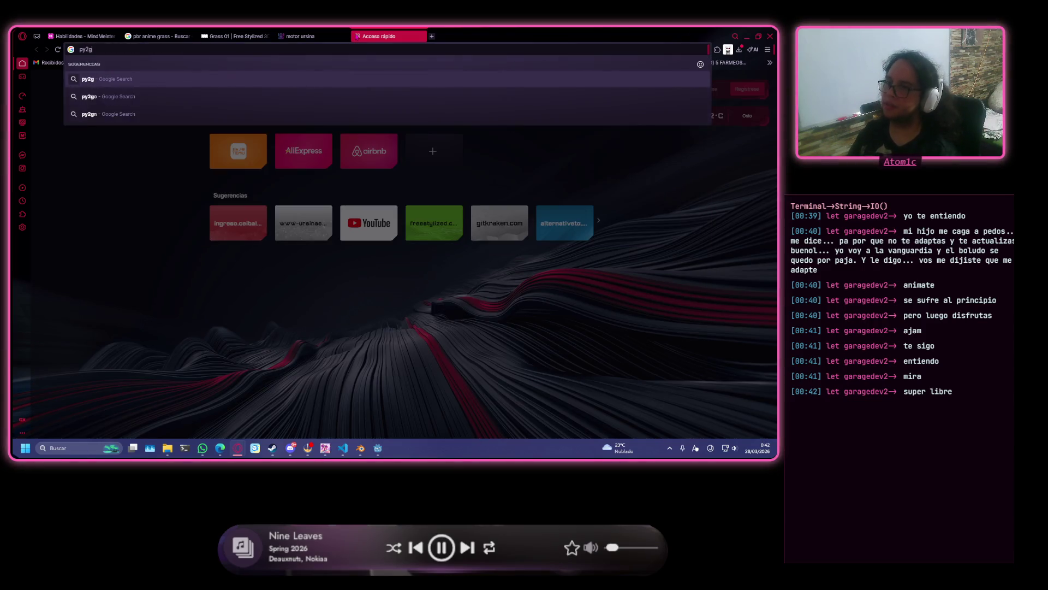
pyautogui.press('Return')
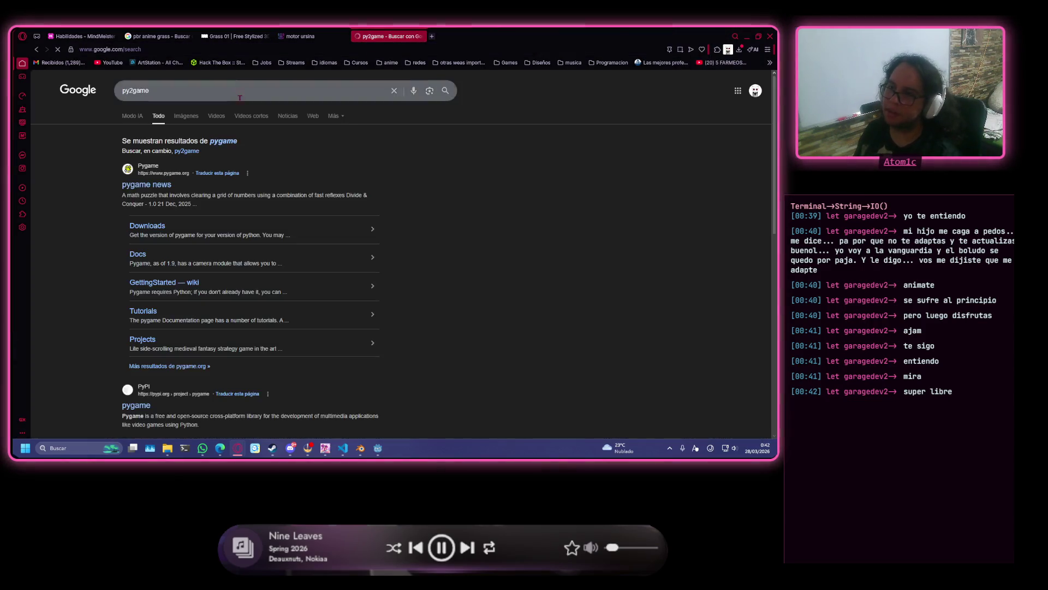
pyautogui.click(142, 181)
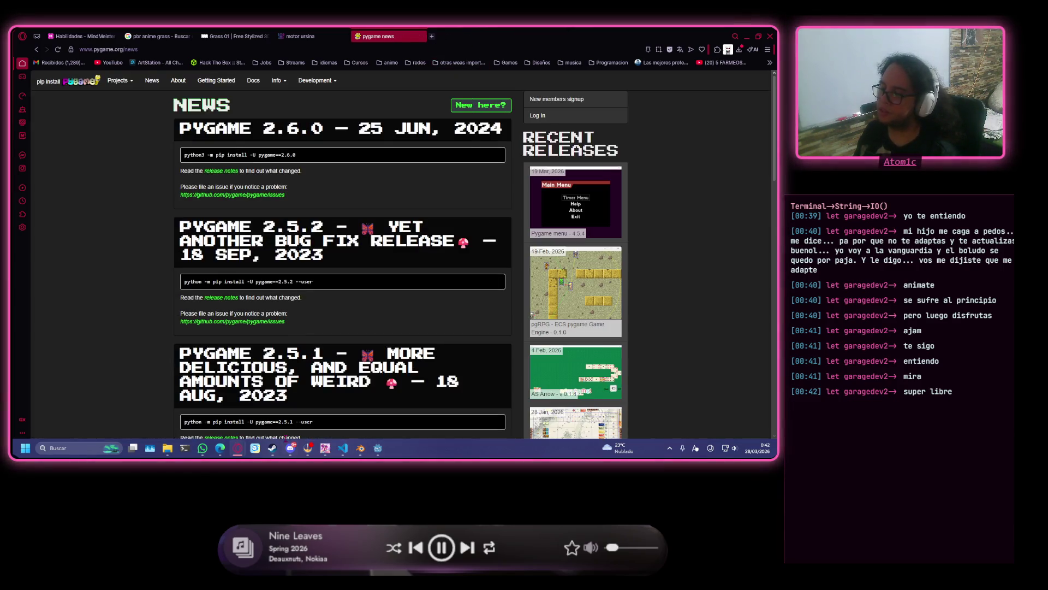
pyautogui.hotkey('alt', 'Tab')
pyautogui.click(49, 146)
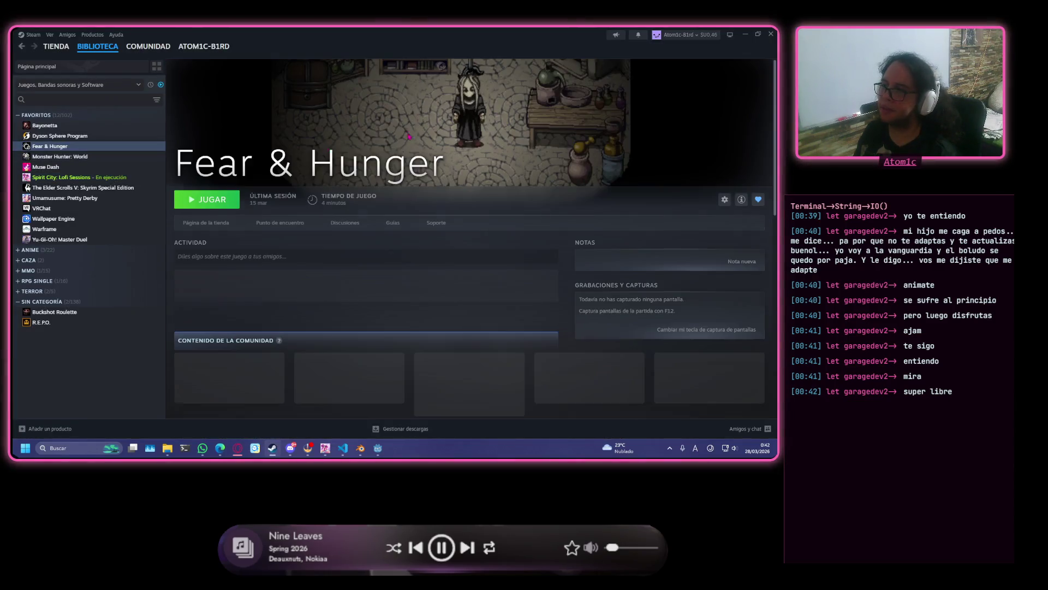
pyautogui.click(745, 34)
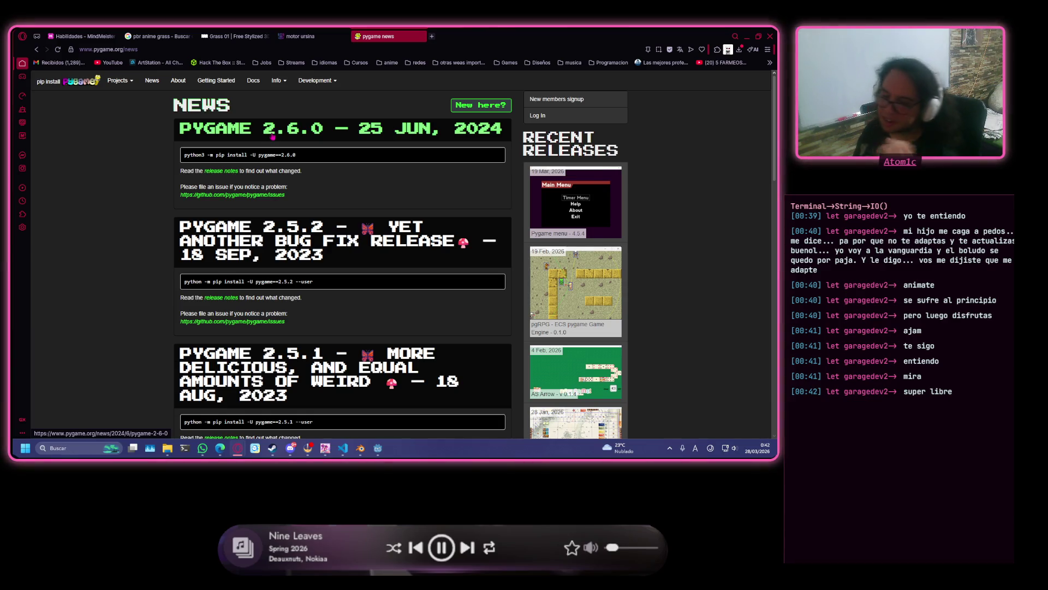
pyautogui.scroll(-3, 382, 174)
pyautogui.scroll(3, 480, 192)
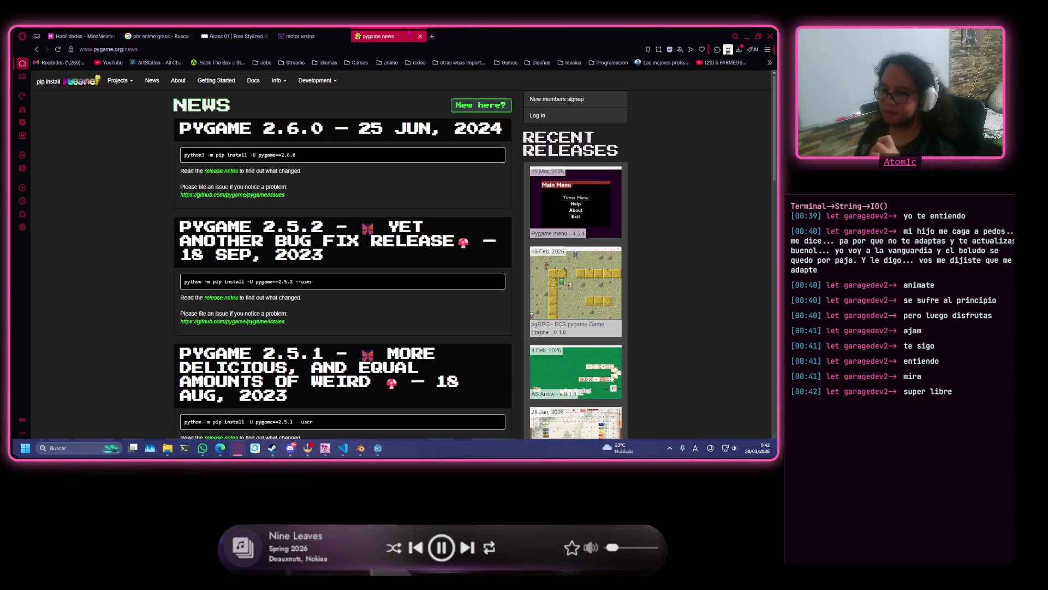
pyautogui.click(420, 36)
pyautogui.scroll(-5, 345, 161)
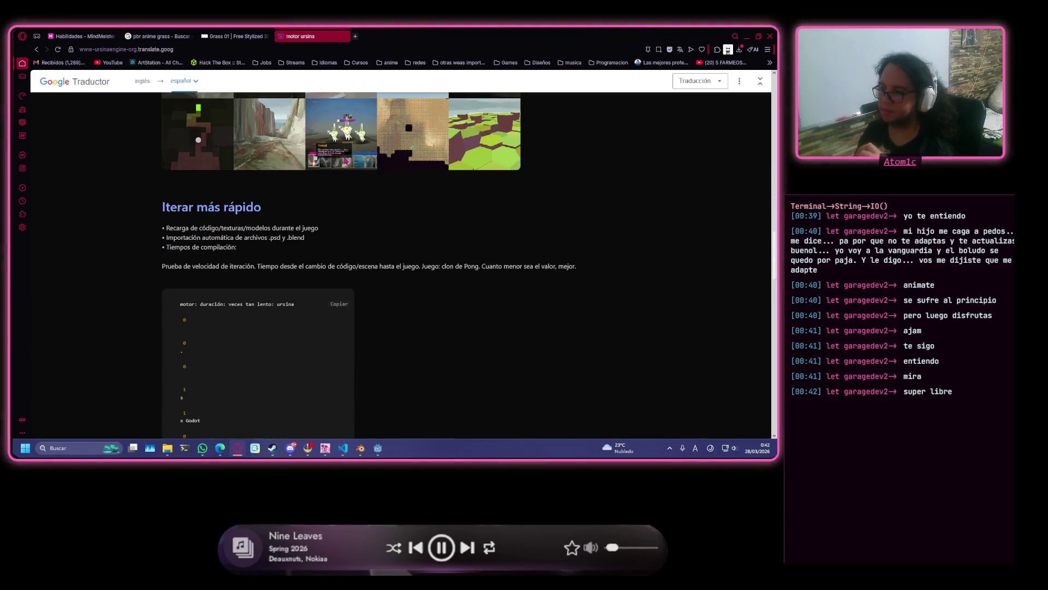
pyautogui.scroll(-5, 354, 181)
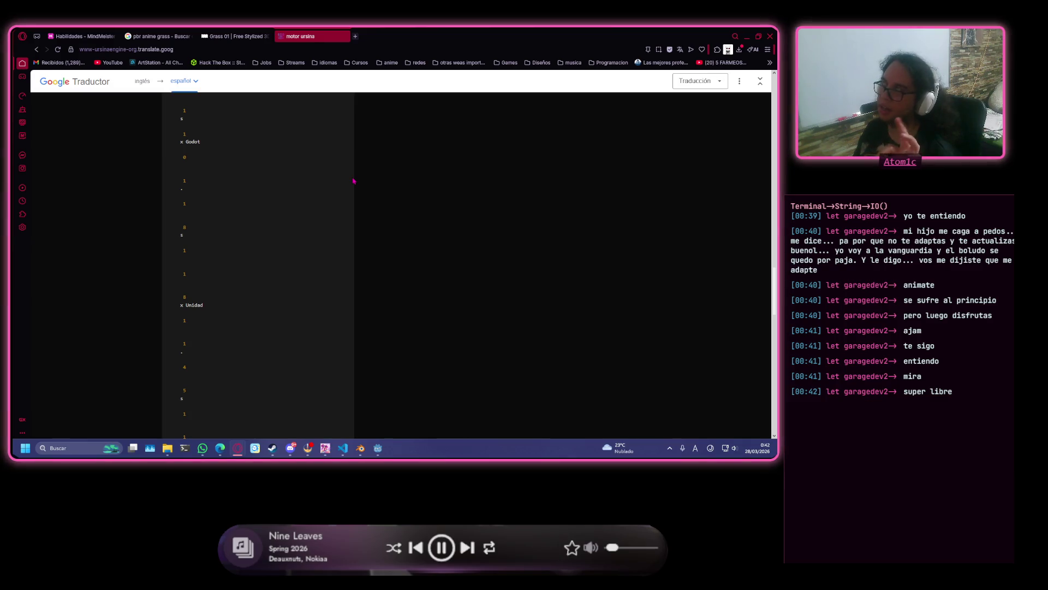
# Read through the translated Ursina speed comparison, then start an address-bar search for 'ray3Dli'
pyautogui.scroll(-10, 432, 281)
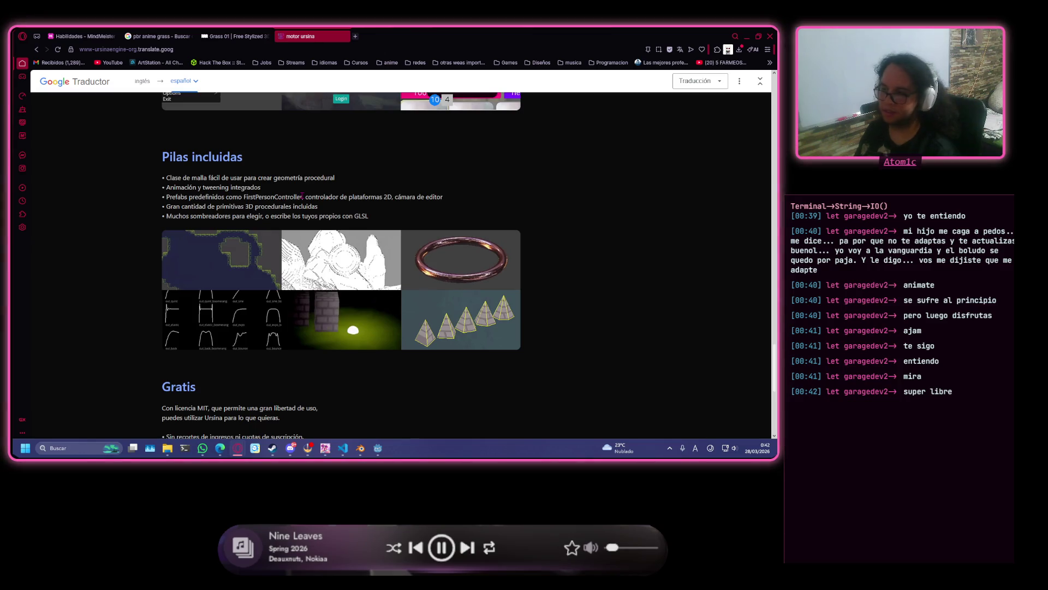
pyautogui.moveTo(304, 200)
pyautogui.scroll(-5, 286, 355)
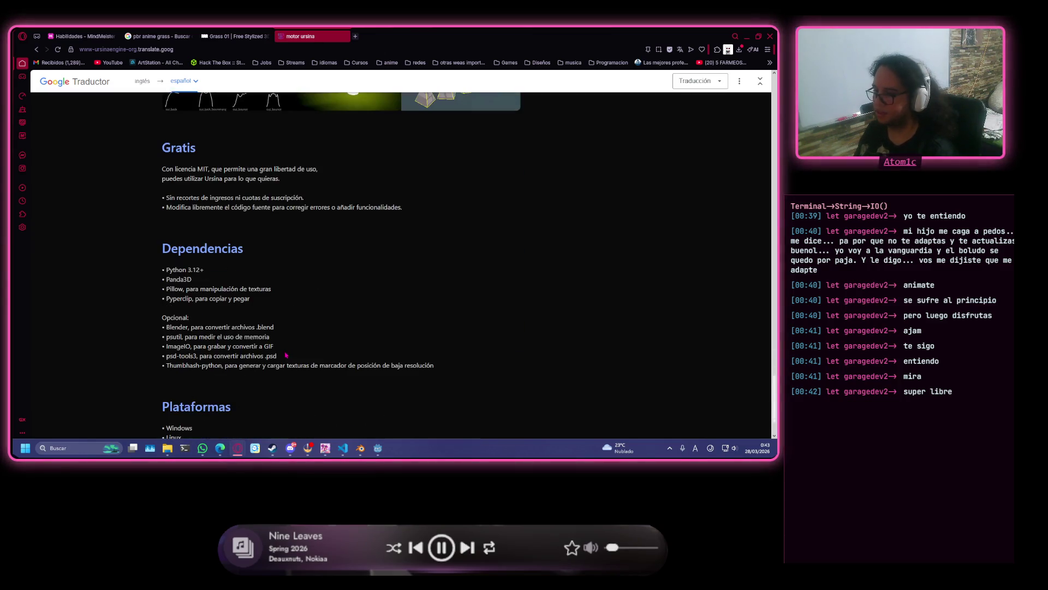
pyautogui.scroll(15, 217, 374)
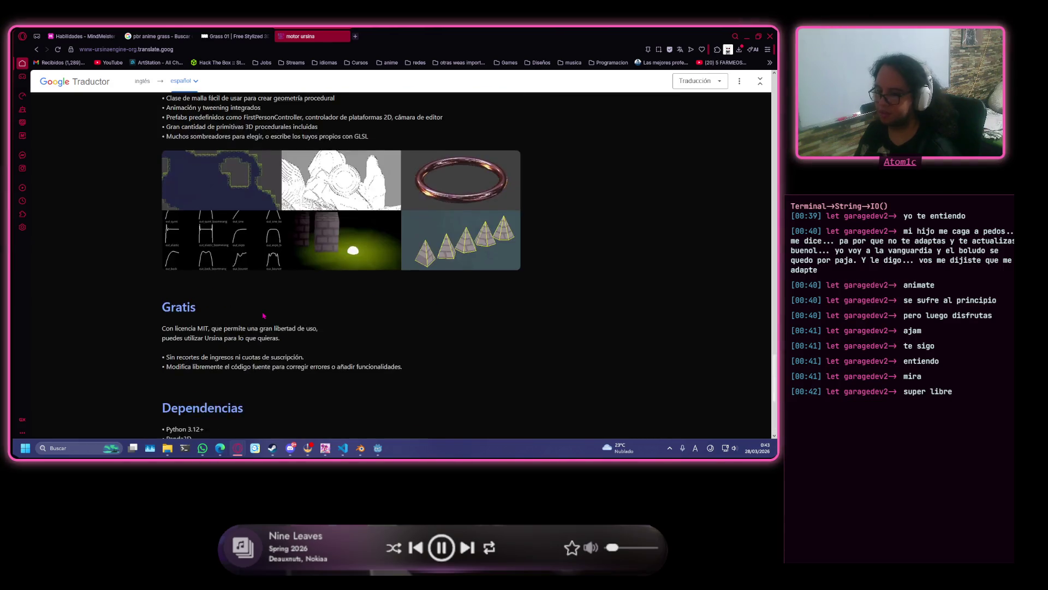
pyautogui.click(263, 52)
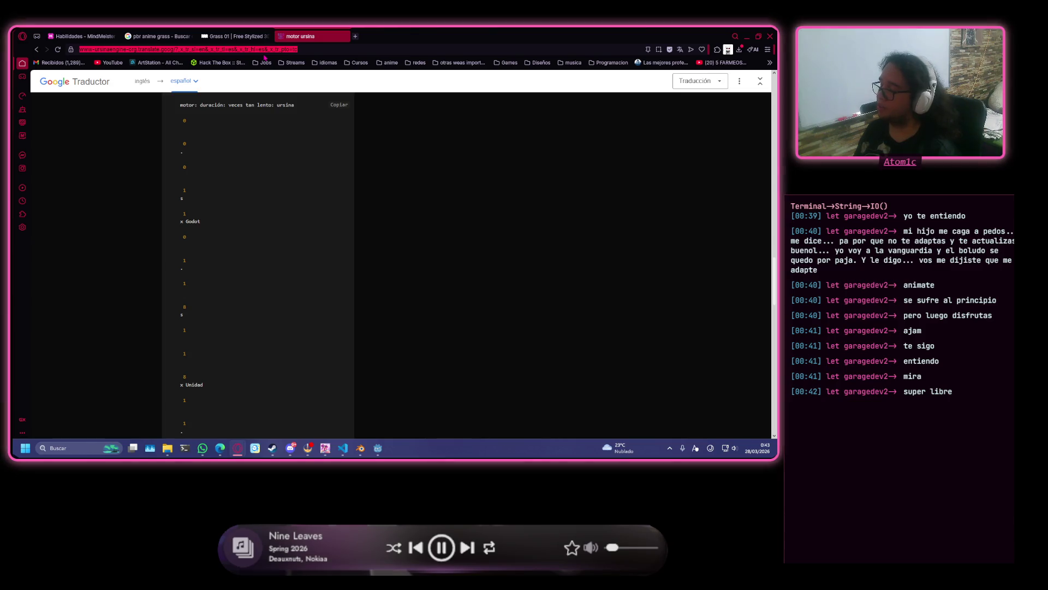
pyautogui.write('ray')
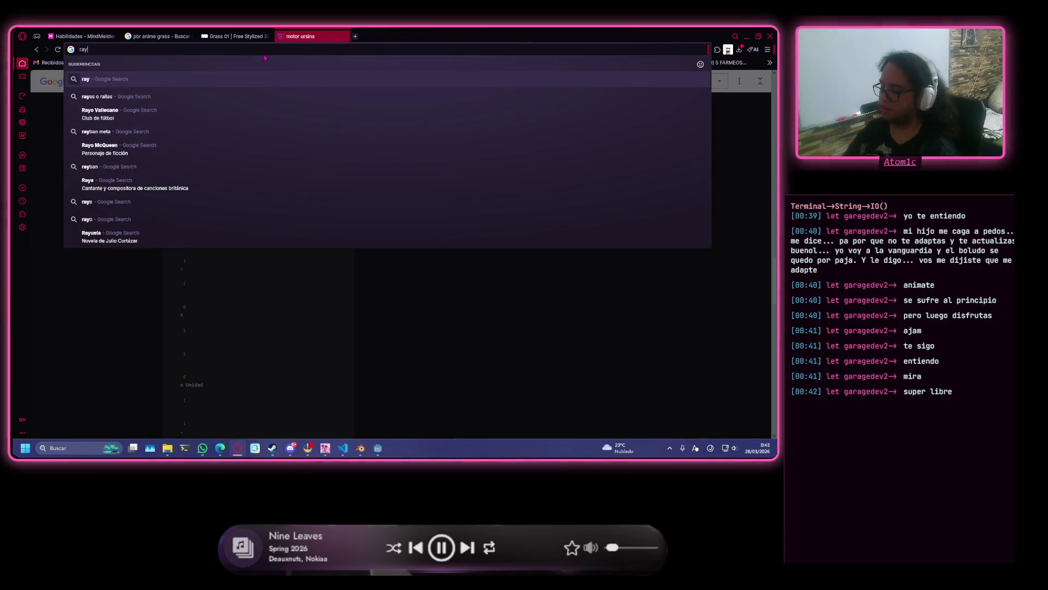
pyautogui.write('3Dl')
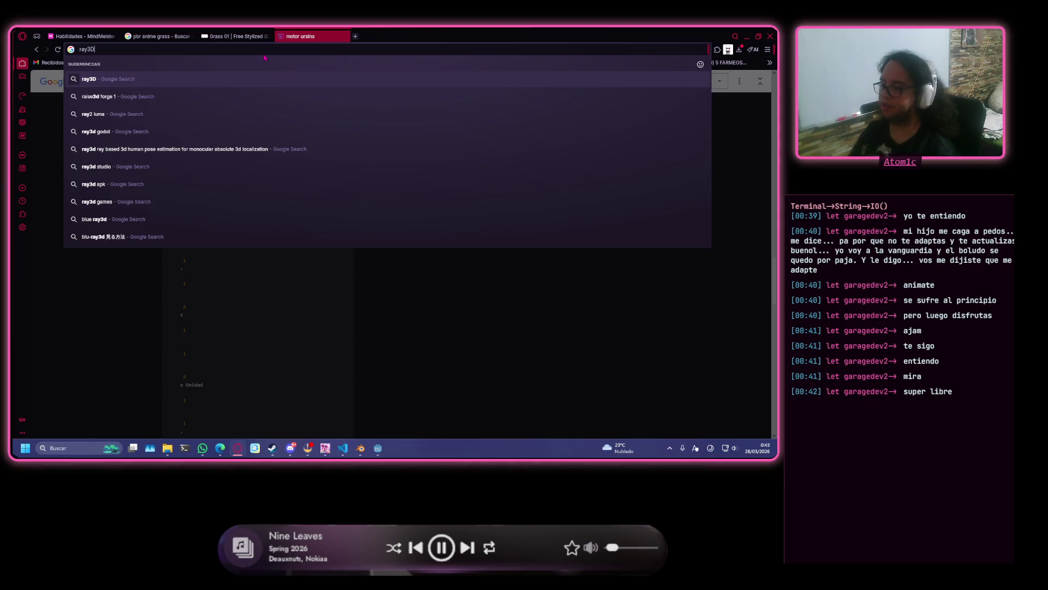
pyautogui.write('ib')
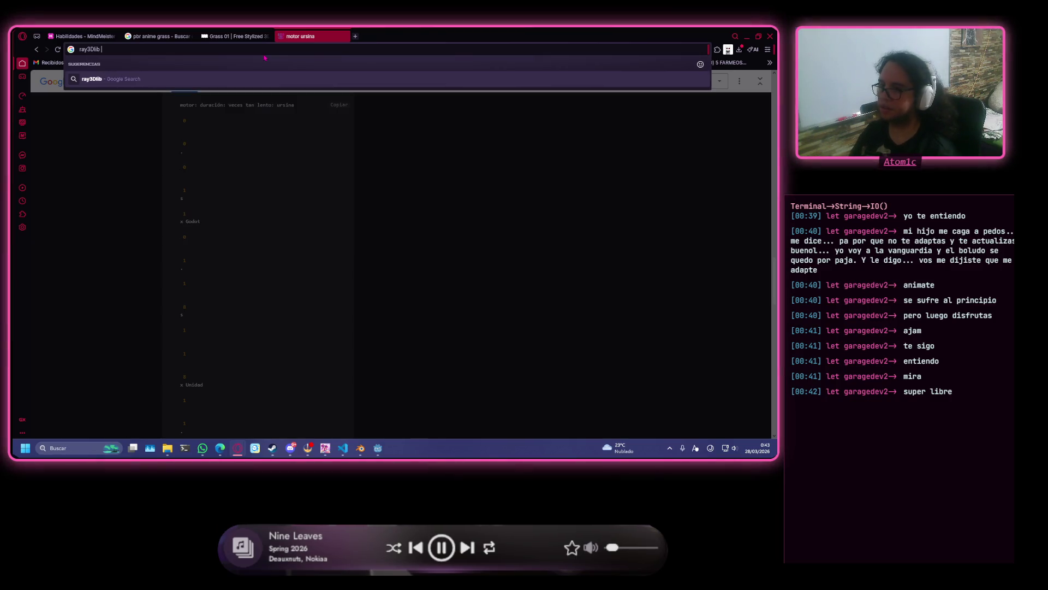
# Run the ray3Dlib search, open the raylib.com result and read through the homepage
pyautogui.press('Return')
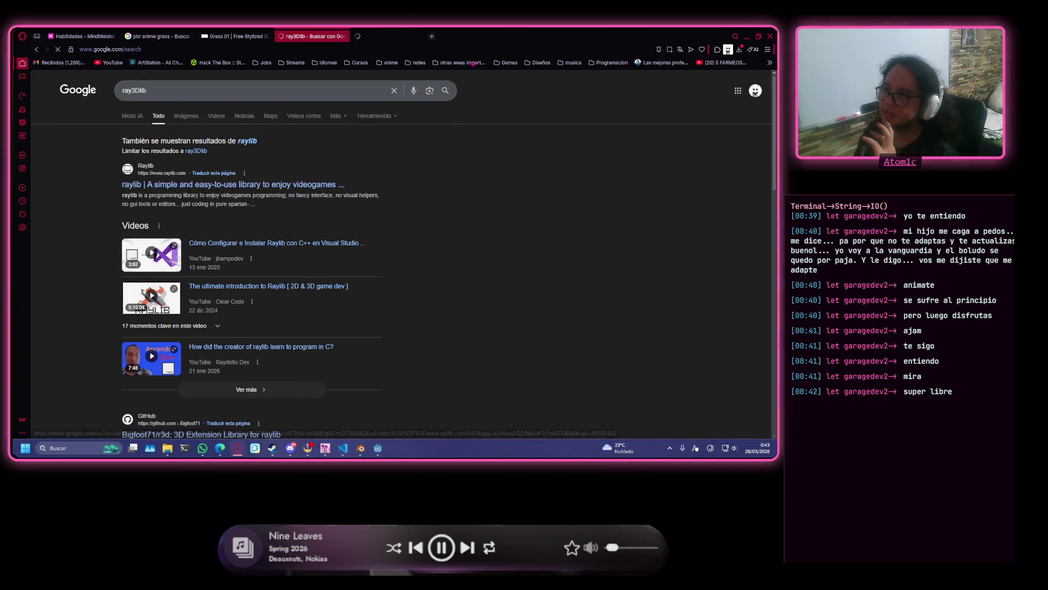
pyautogui.click(266, 186)
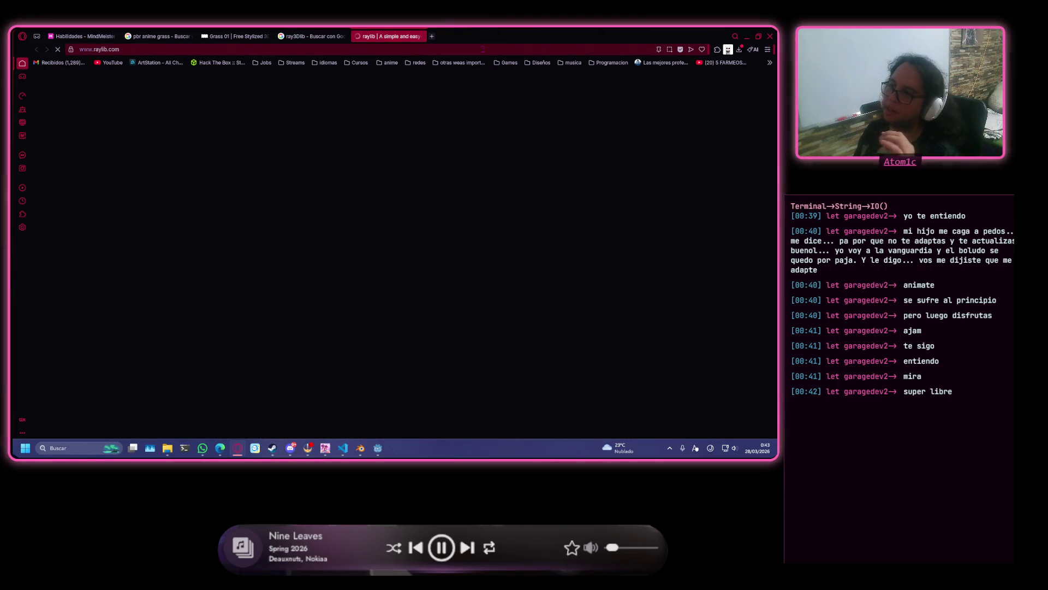
pyautogui.scroll(-2, 624, 254)
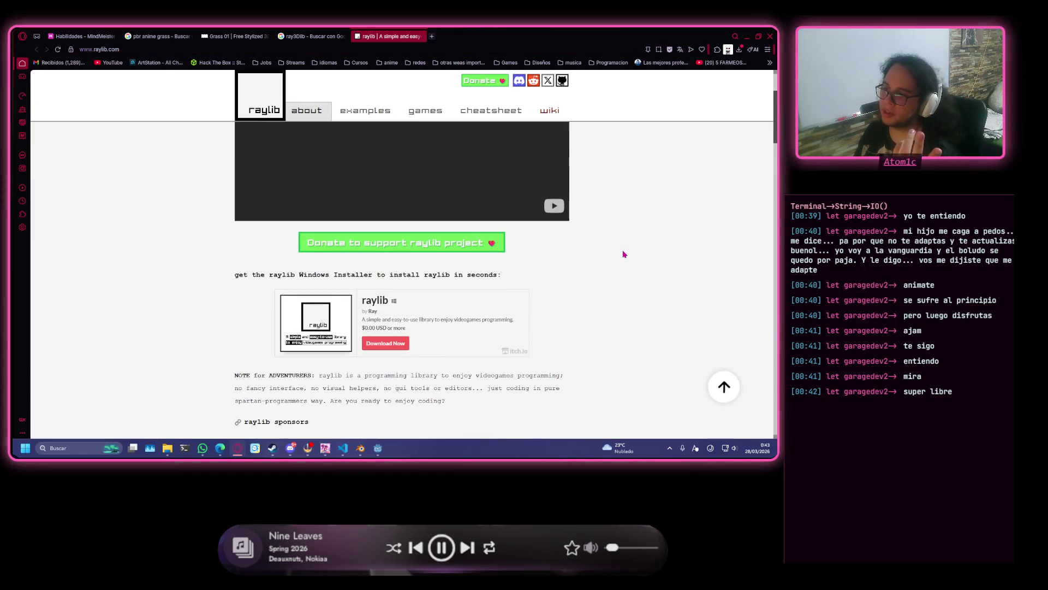
pyautogui.scroll(2, 624, 254)
pyautogui.scroll(-6, 412, 252)
pyautogui.scroll(-8, 412, 252)
pyautogui.scroll(-6, 413, 253)
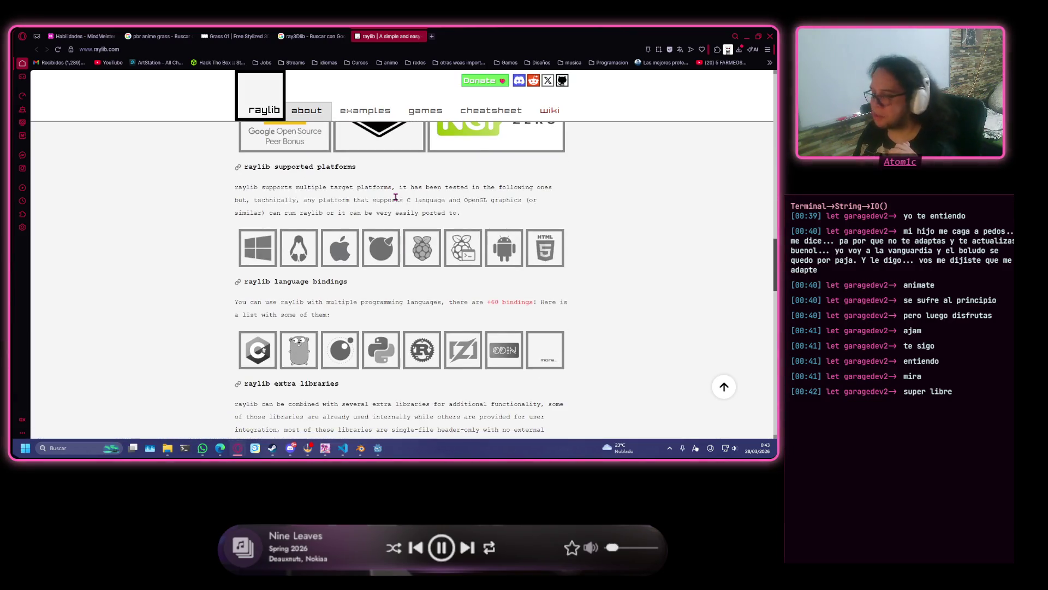
pyautogui.scroll(-3, 442, 251)
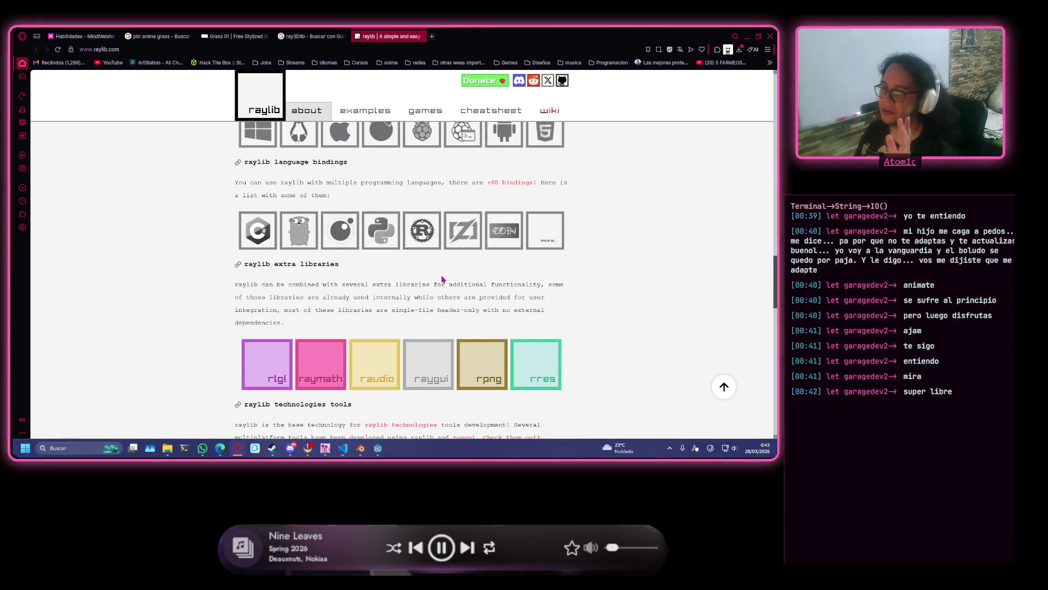
pyautogui.scroll(-3, 442, 279)
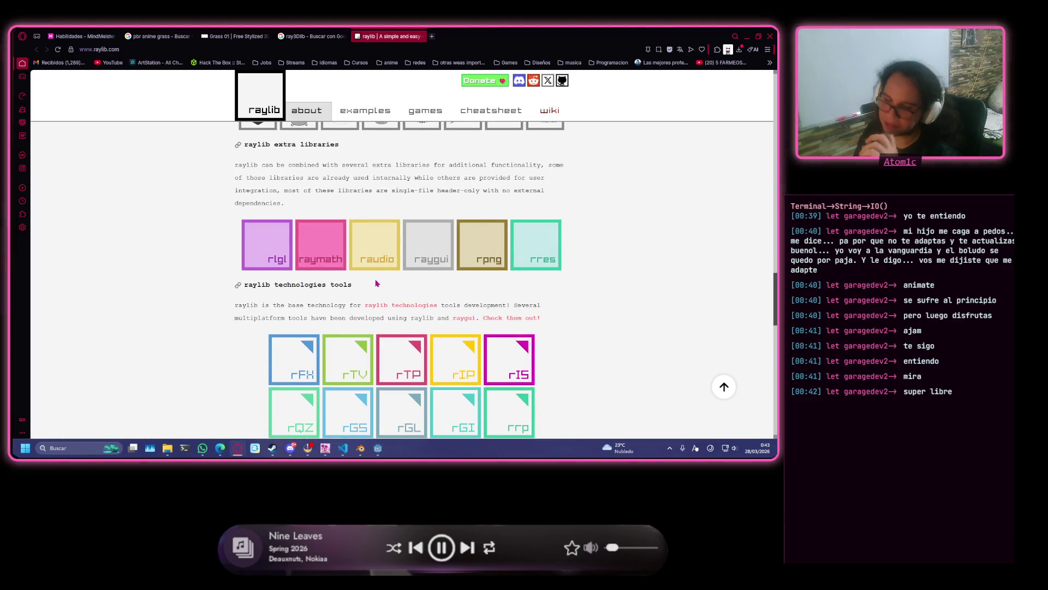
pyautogui.scroll(-10, 381, 278)
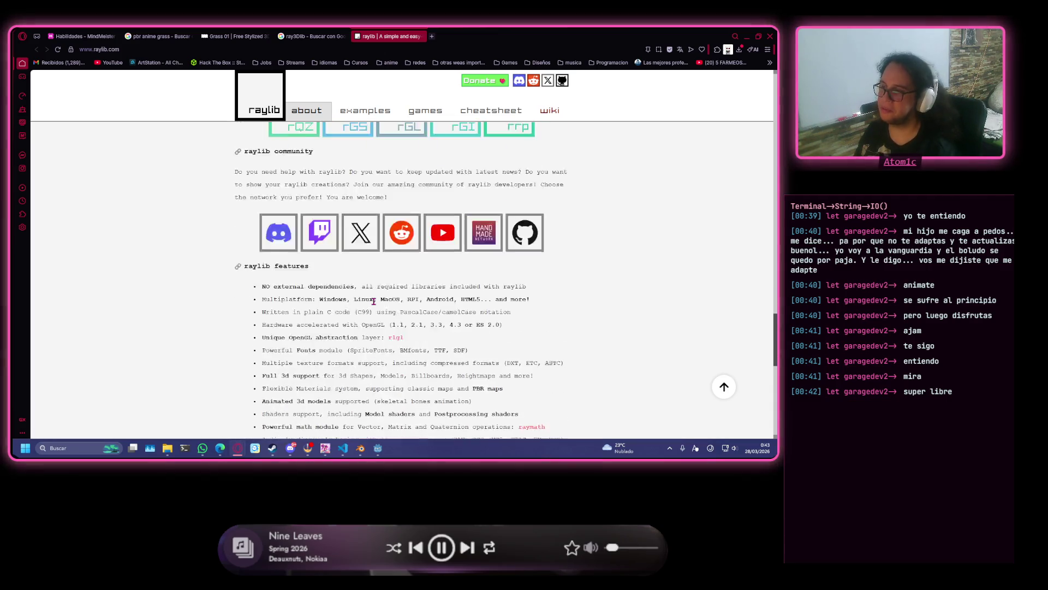
pyautogui.scroll(-8, 387, 292)
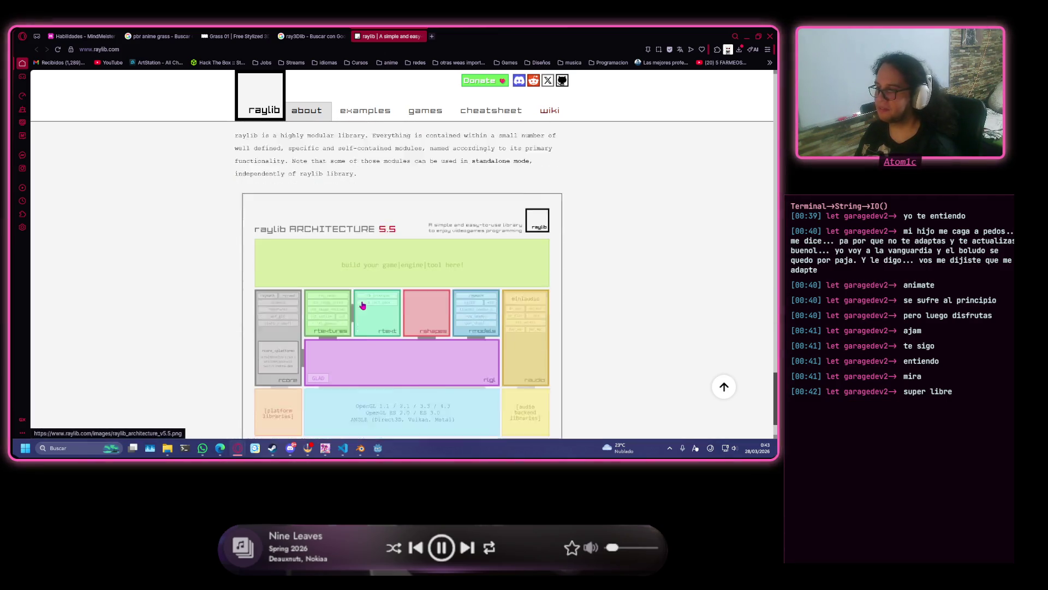
pyautogui.scroll(15, 617, 330)
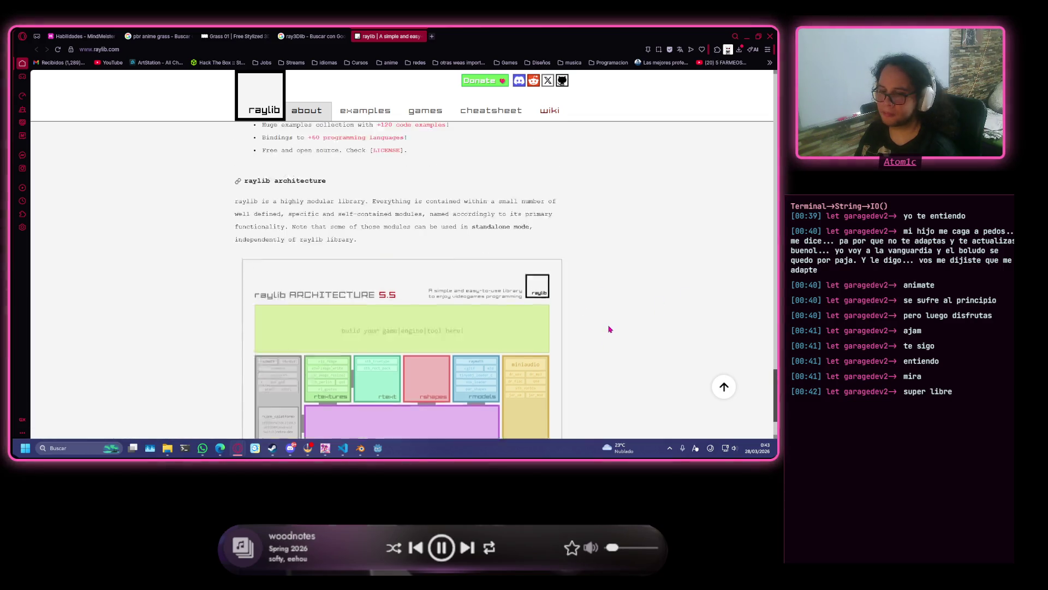
pyautogui.scroll(15, 609, 330)
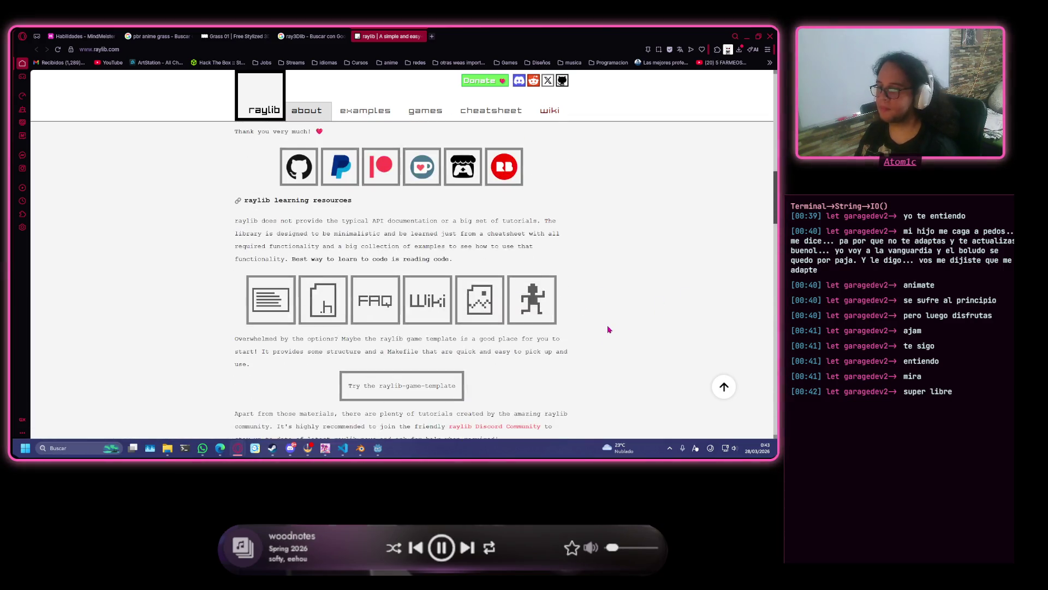
pyautogui.scroll(8, 609, 329)
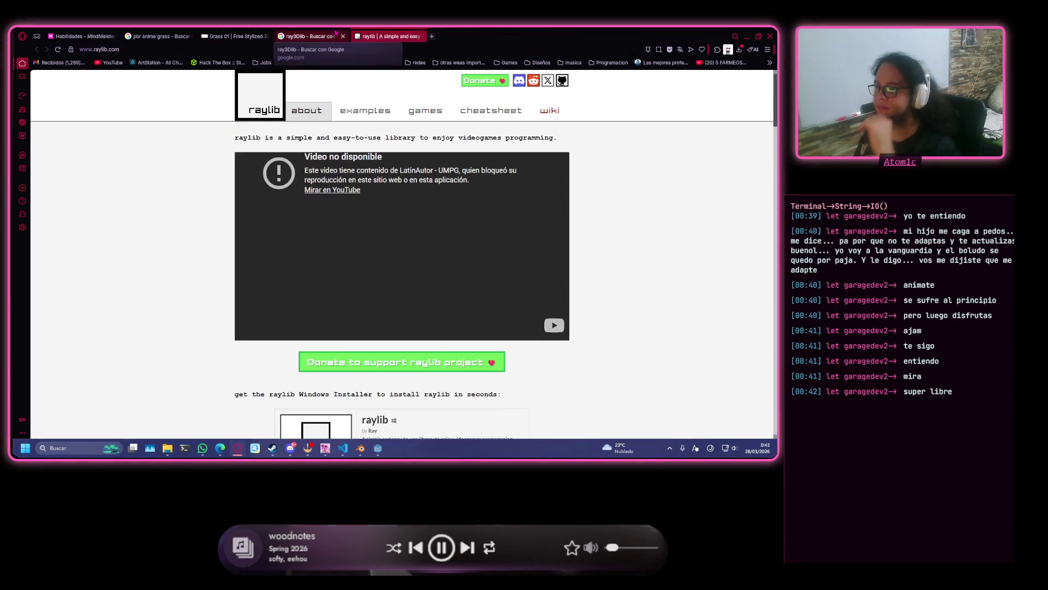
# Return to the search results, then bring Godot forward and select the floor platform
pyautogui.click(309, 36)
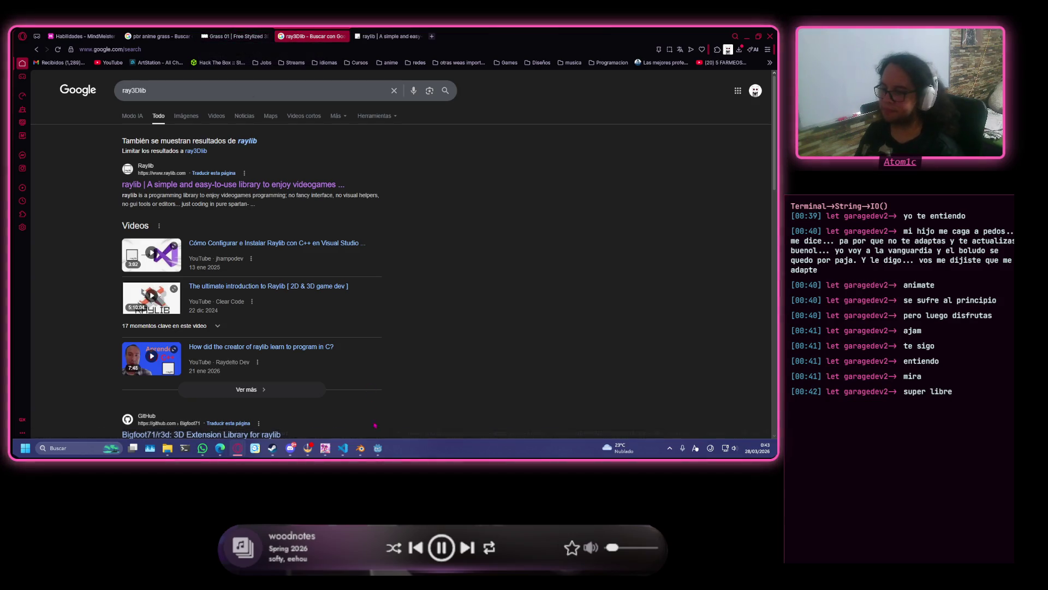
pyautogui.click(377, 448)
pyautogui.click(378, 264)
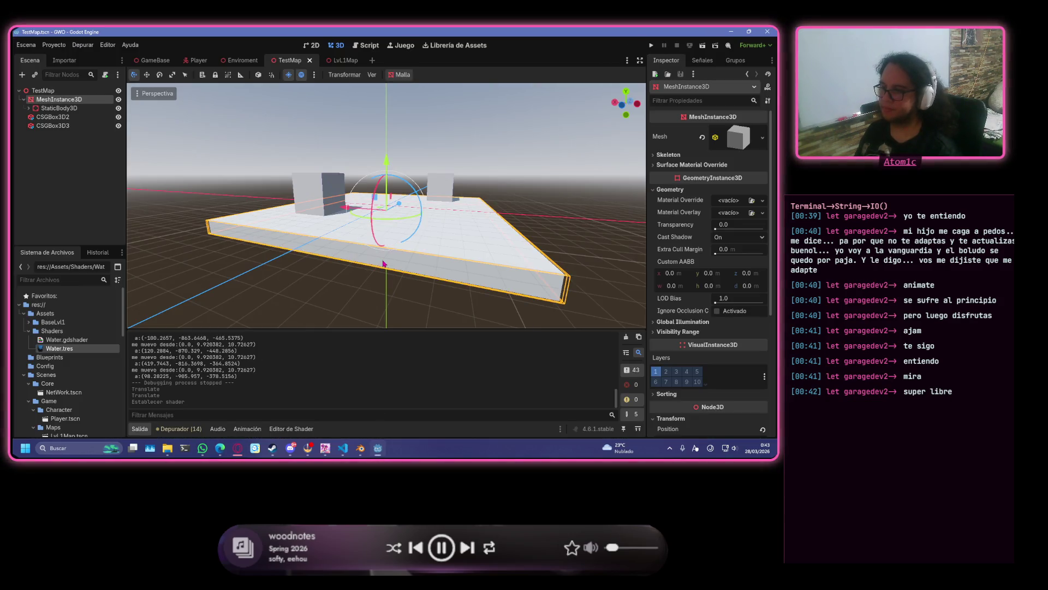
pyautogui.click(308, 289)
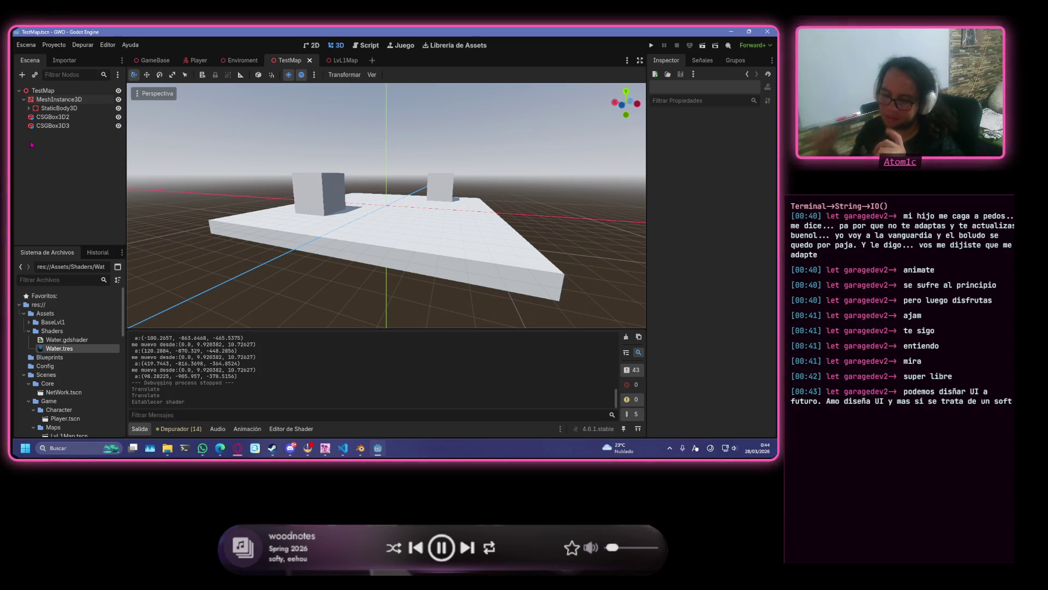
pyautogui.scroll(5, 374, 198)
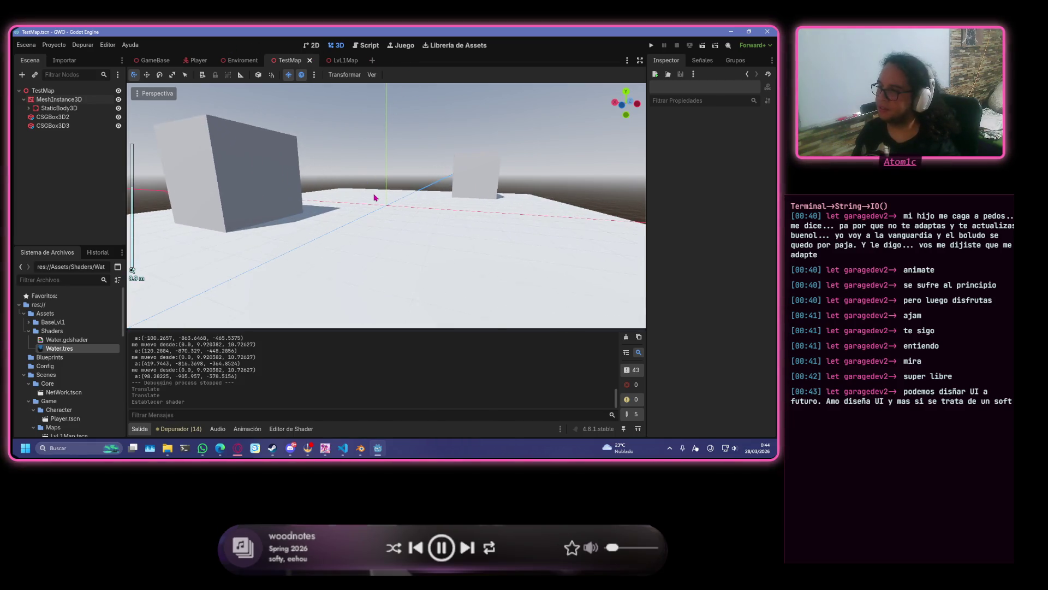
pyautogui.scroll(-5, 375, 198)
pyautogui.click(398, 241)
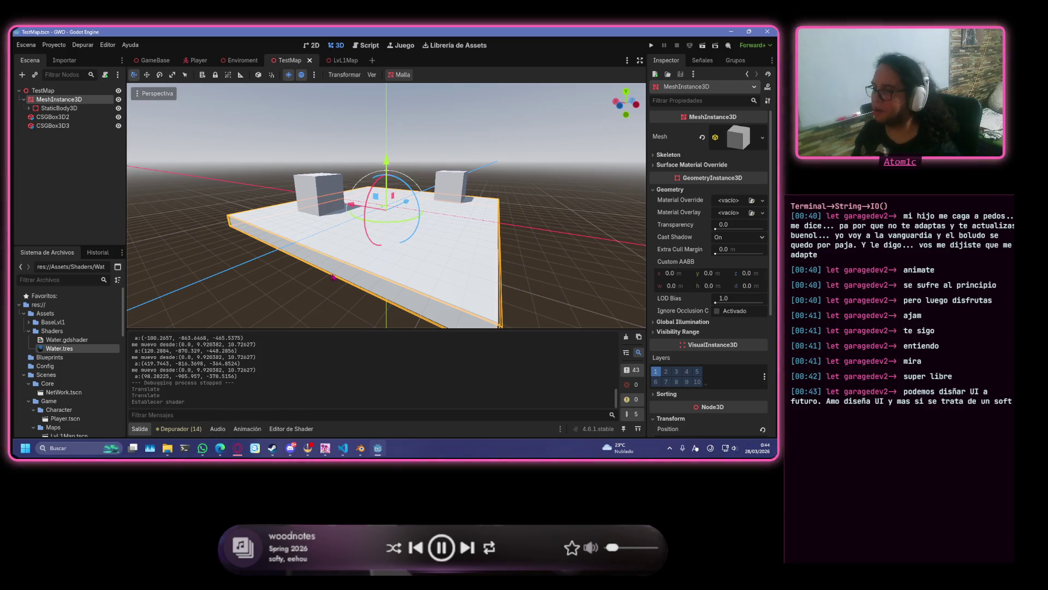
pyautogui.moveTo(619, 210)
pyautogui.mouseDown()
pyautogui.moveTo(528, 242)
pyautogui.moveTo(134, 248)
pyautogui.mouseUp()
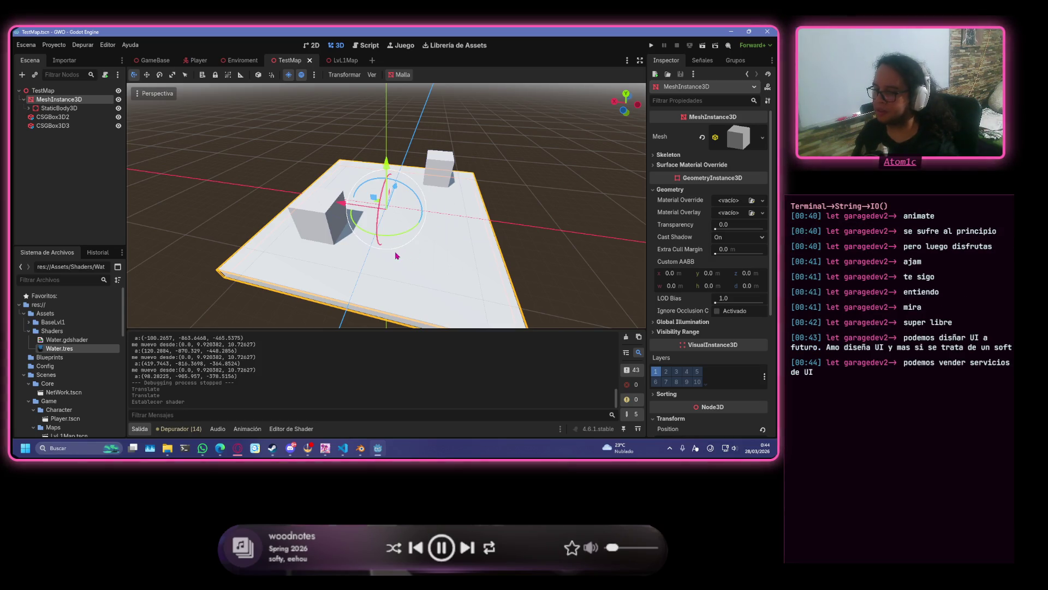
pyautogui.scroll(5, 399, 255)
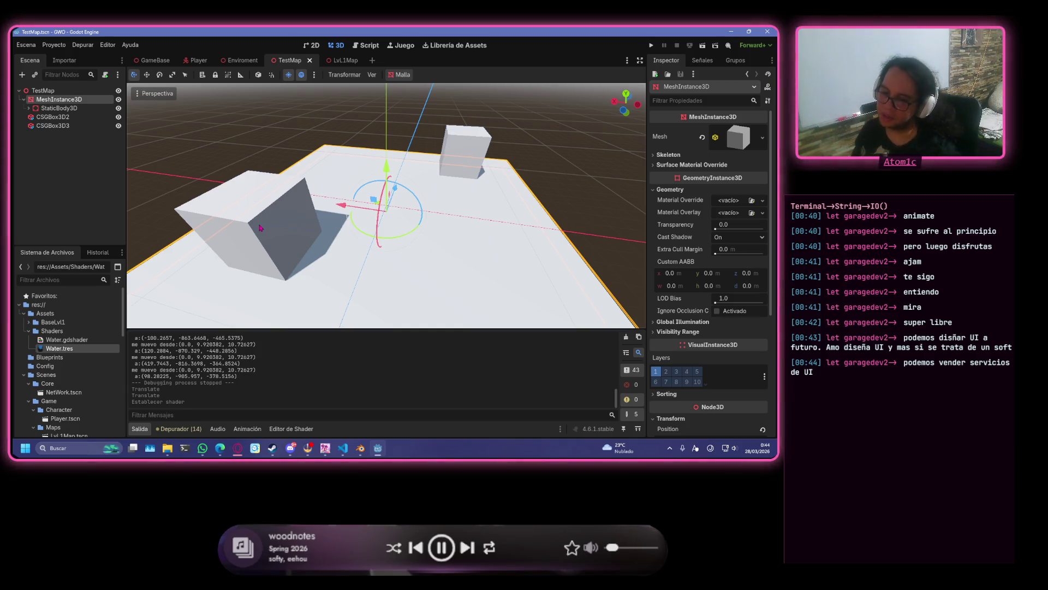
pyautogui.scroll(-5, 268, 312)
pyautogui.scroll(3, 268, 312)
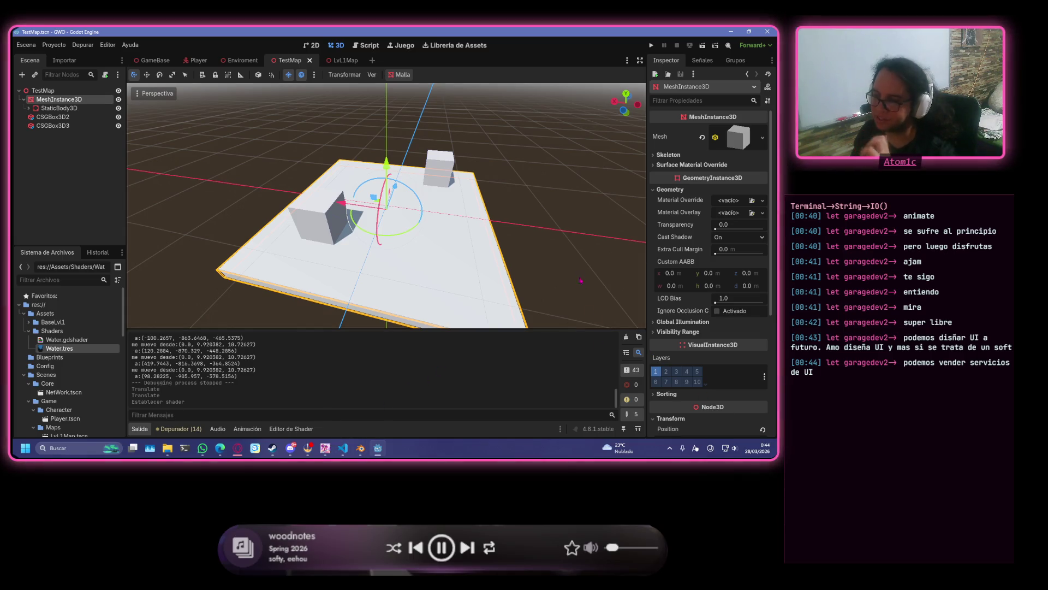
pyautogui.scroll(5, 490, 250)
pyautogui.scroll(-2, 402, 236)
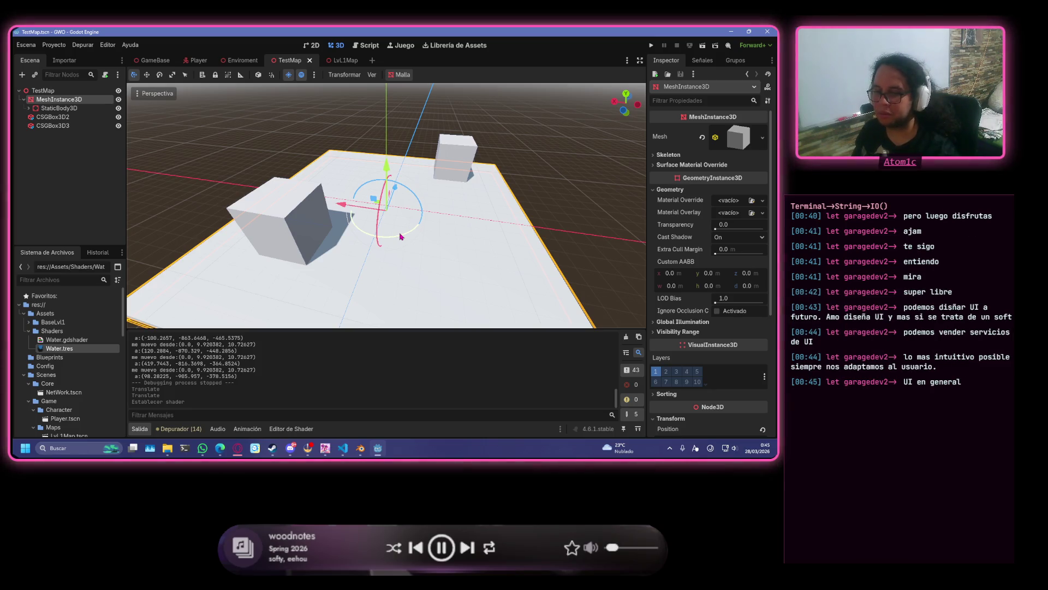
pyautogui.scroll(-3, 443, 219)
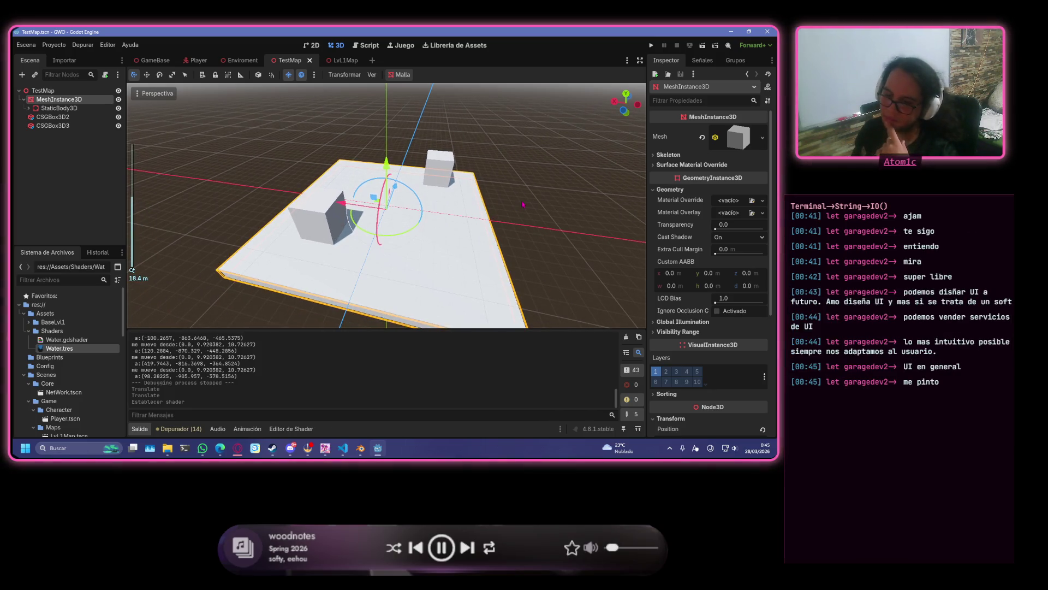
pyautogui.scroll(3, 401, 212)
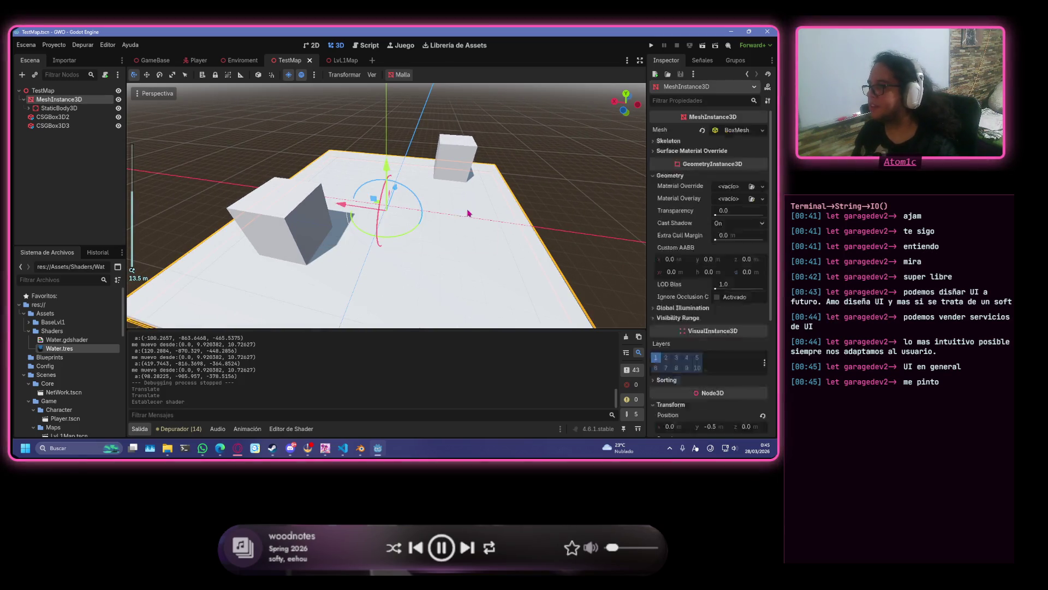
pyautogui.scroll(2, 404, 199)
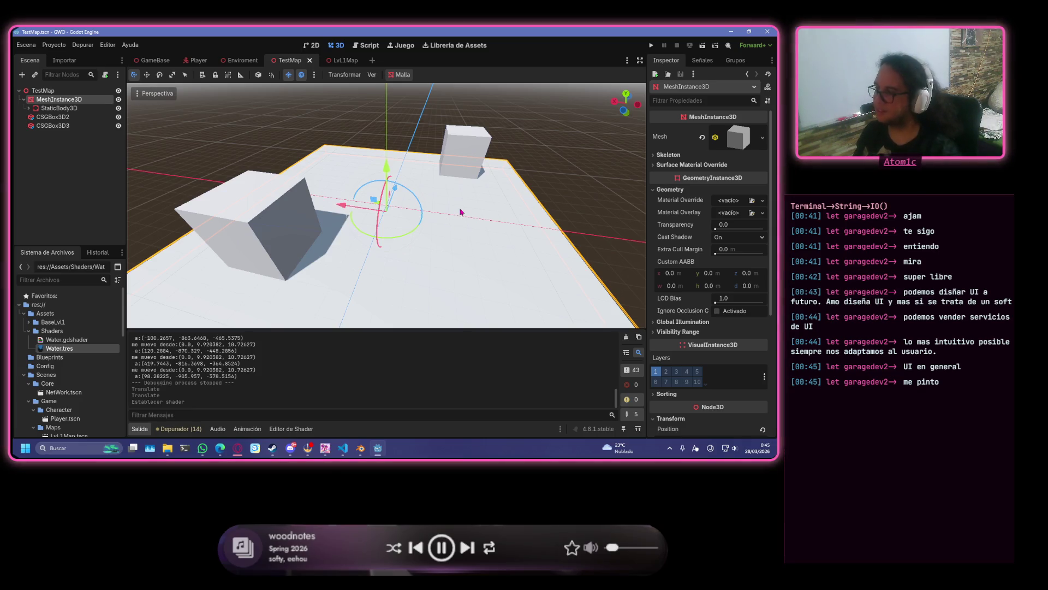
pyautogui.scroll(-2, 458, 213)
pyautogui.scroll(3, 447, 213)
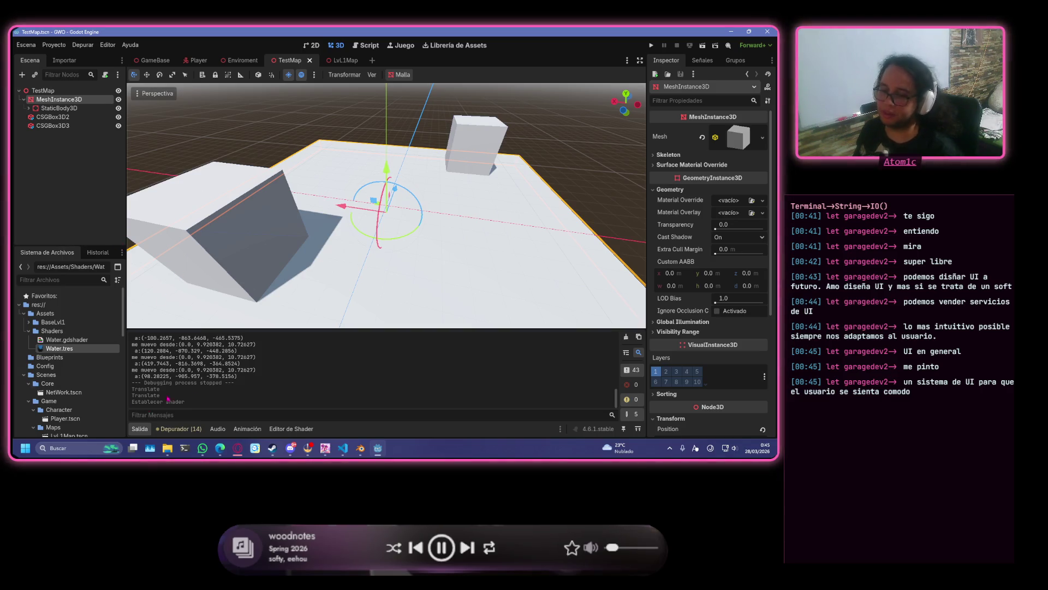
pyautogui.scroll(-4, 434, 238)
pyautogui.scroll(1, 434, 239)
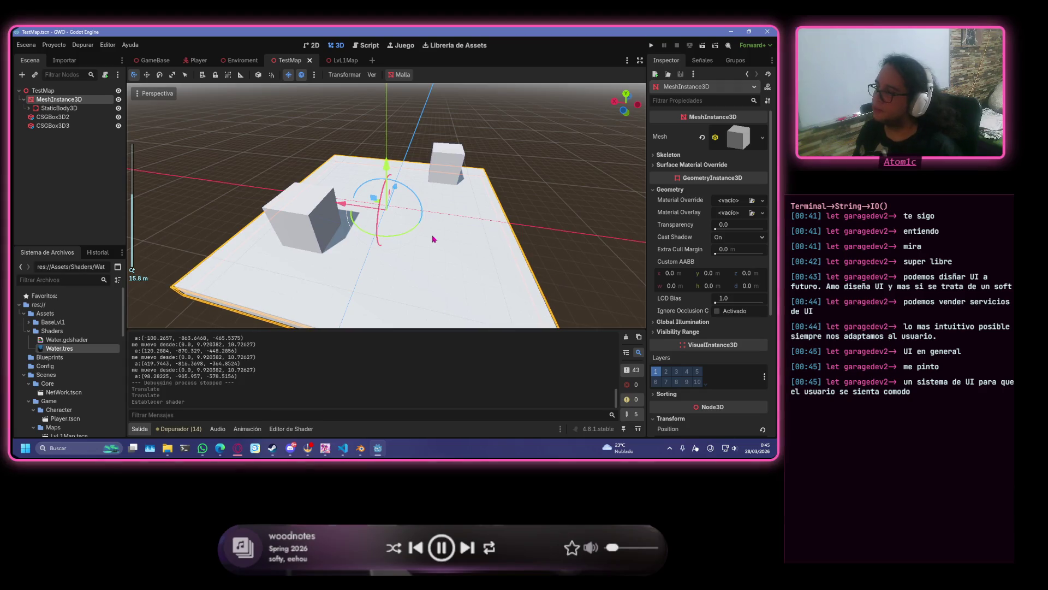
pyautogui.moveTo(390, 330); pyautogui.dragTo(389, 306)
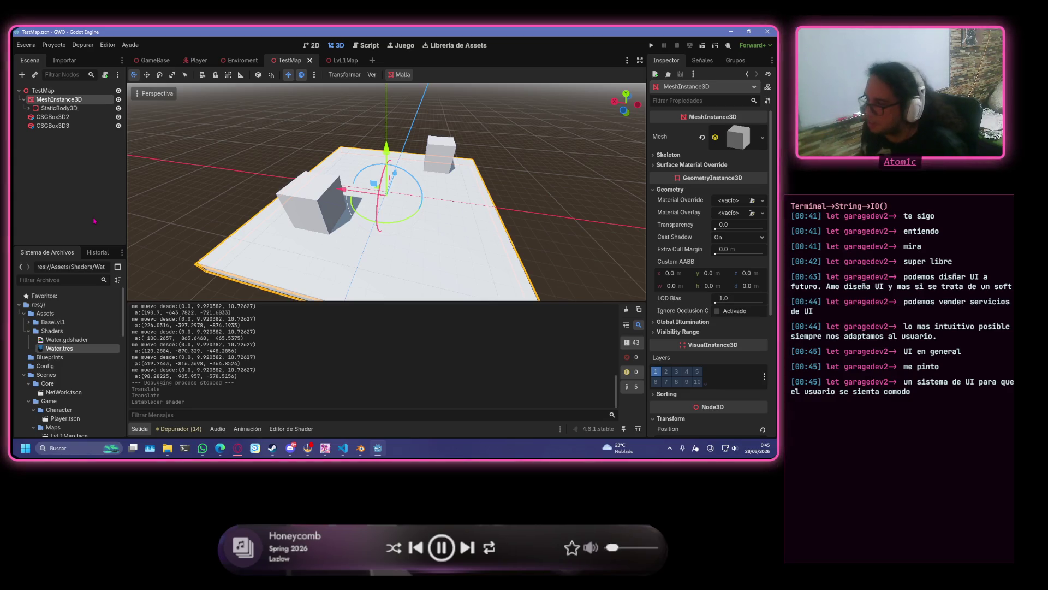
pyautogui.moveTo(599, 303); pyautogui.dragTo(599, 337)
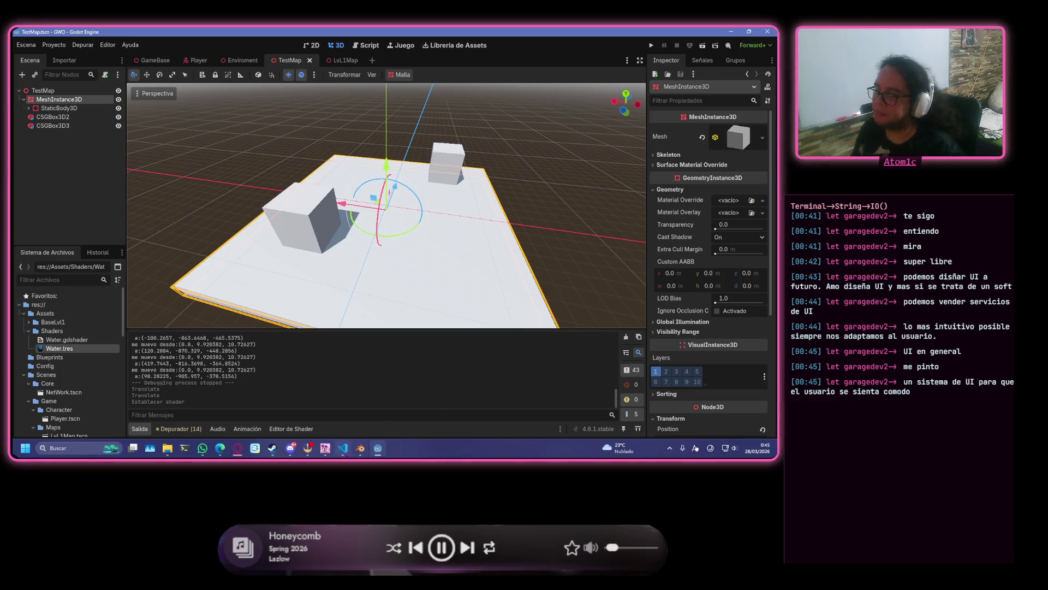
pyautogui.moveTo(343, 449)
pyautogui.click(238, 404)
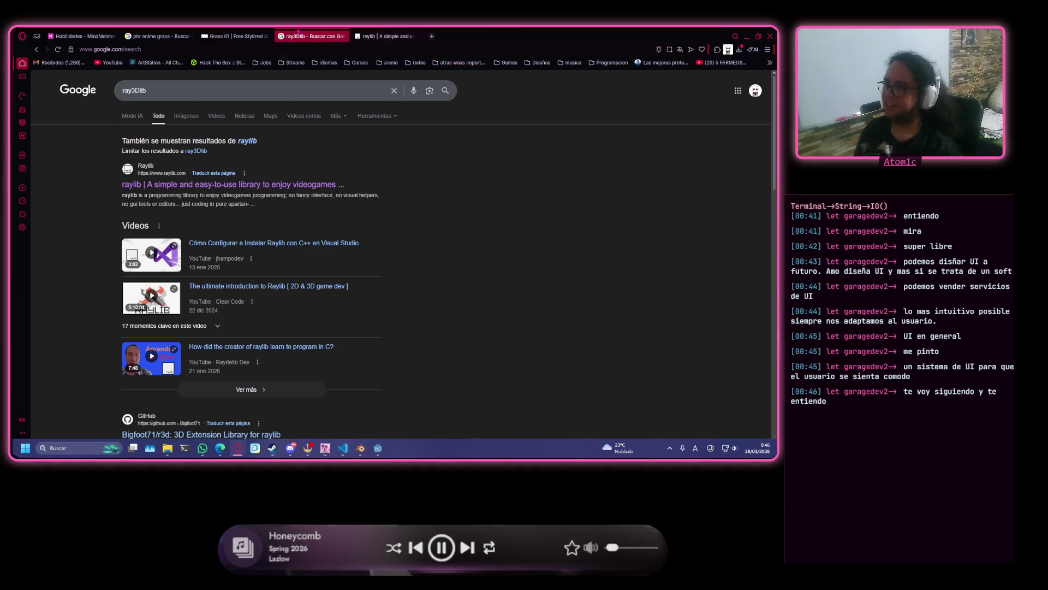
pyautogui.click(747, 36)
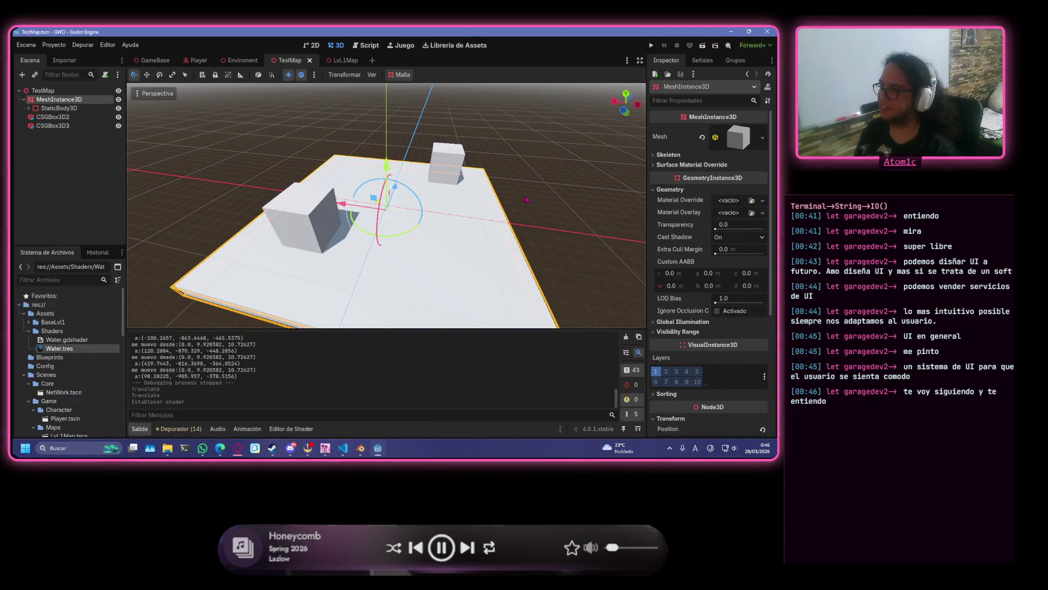
pyautogui.scroll(3, 526, 199)
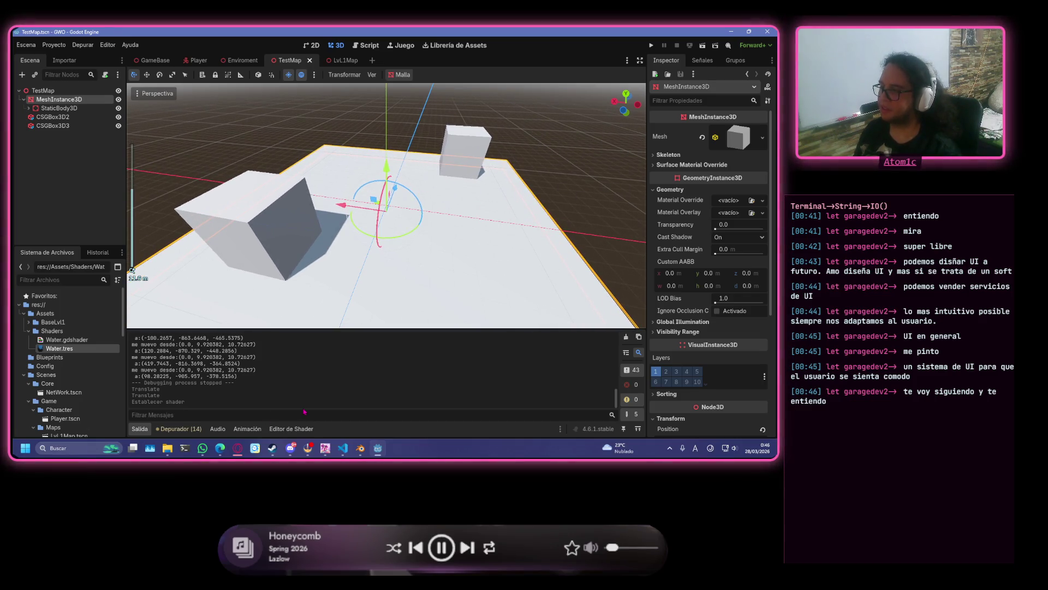
pyautogui.moveTo(238, 448)
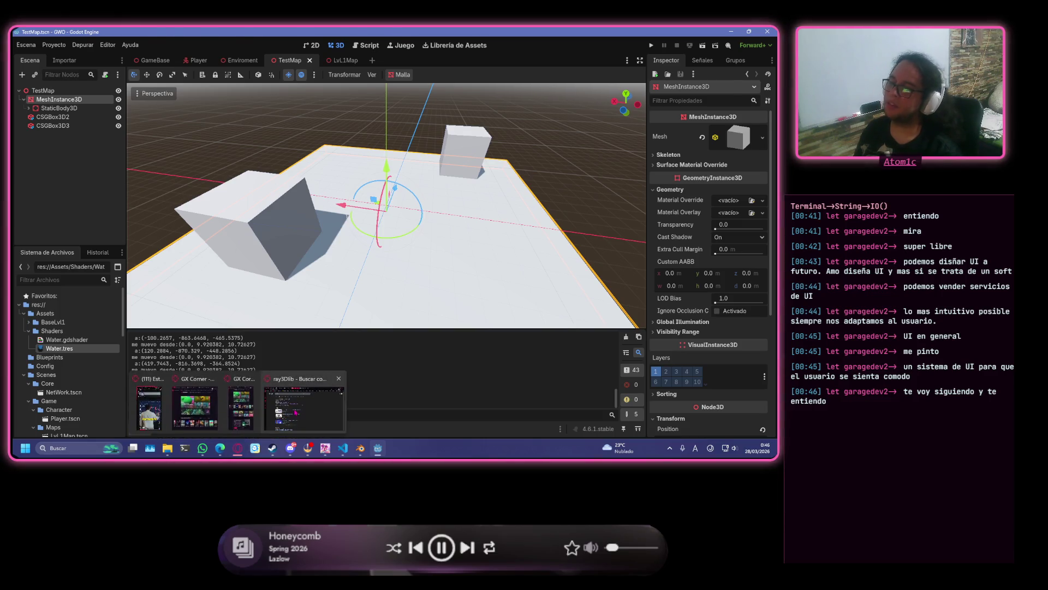
pyautogui.click(304, 407)
# Search for 'GlassGlow haskell' and accept the corrected 'GlasGow haskell' spelling
pyautogui.click(358, 92)
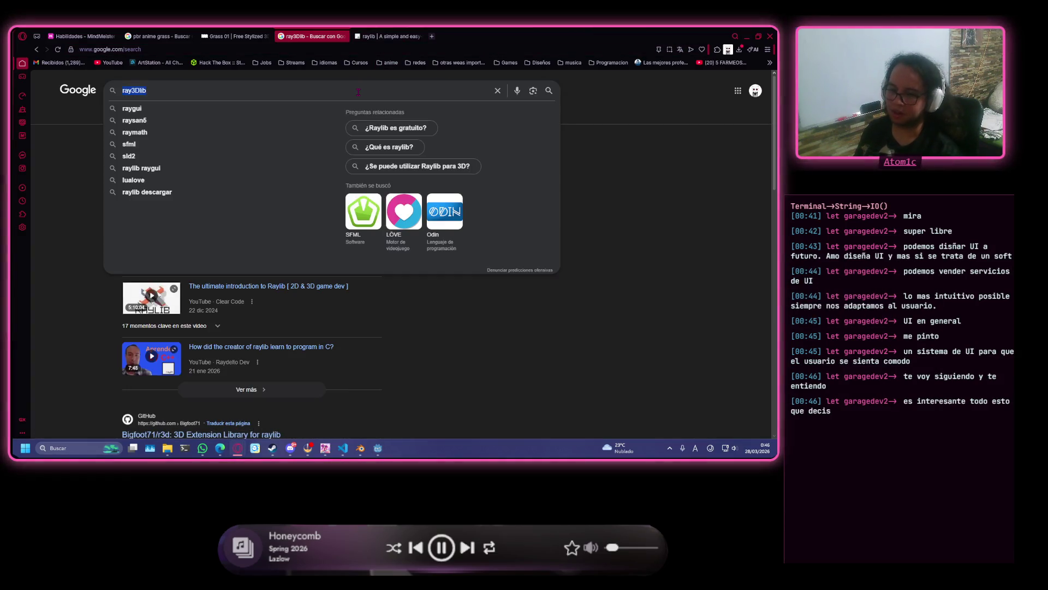
pyautogui.write('Glass')
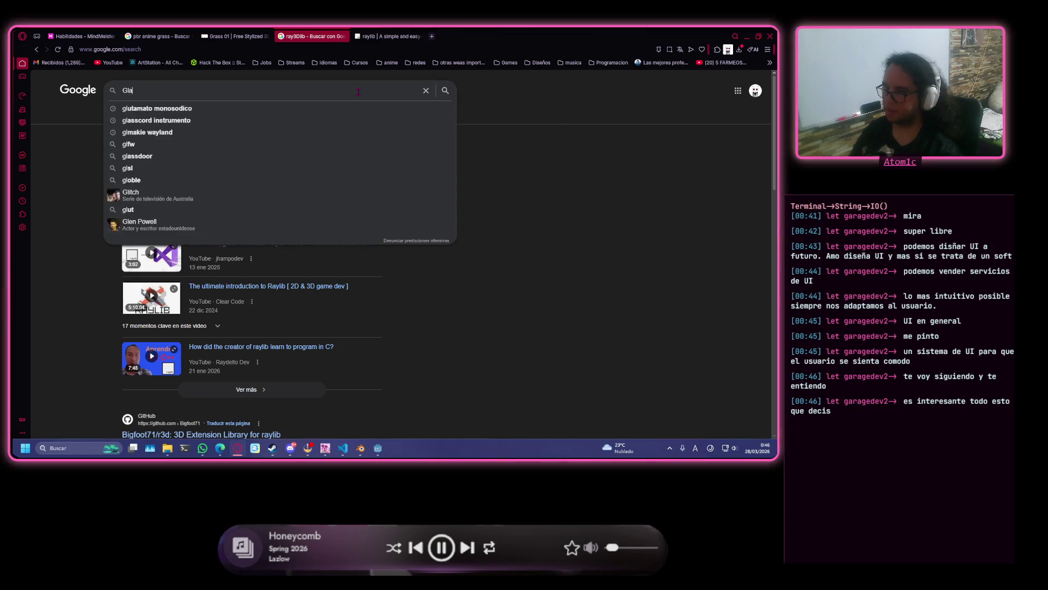
pyautogui.write('Glow')
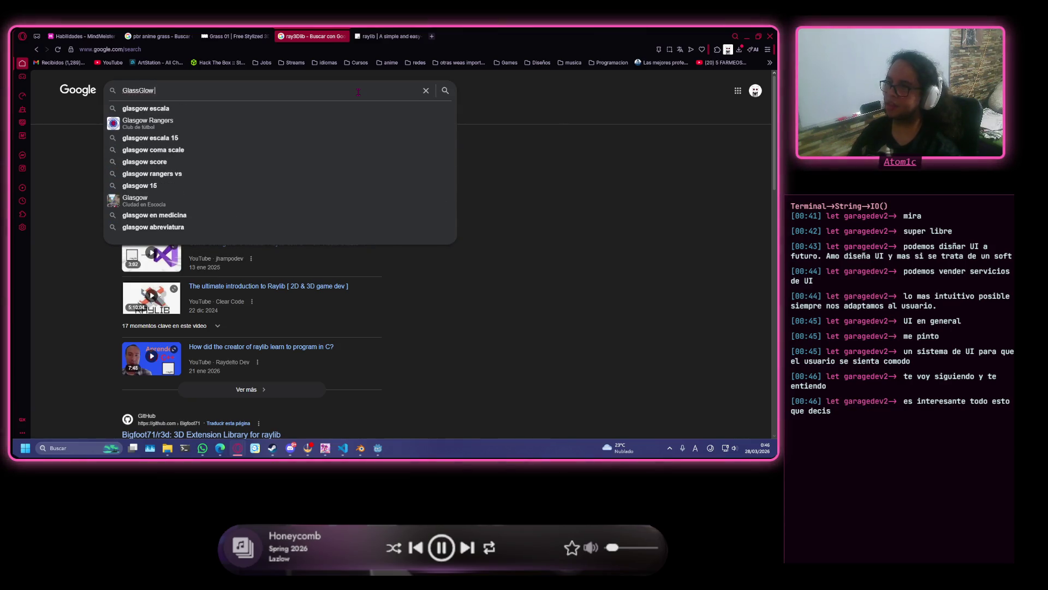
pyautogui.write(' haskell')
pyautogui.press('Return')
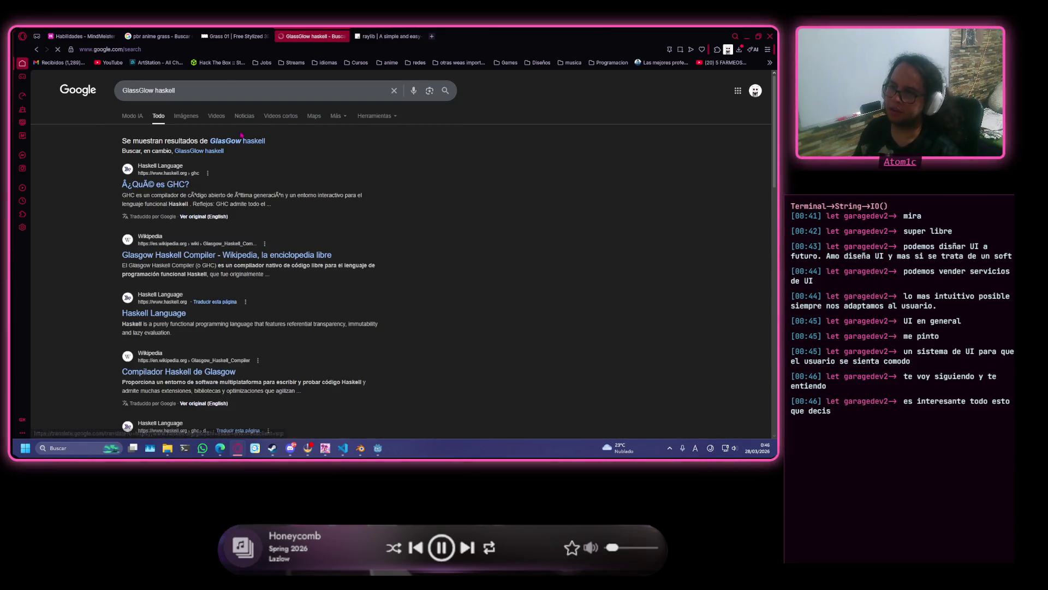
pyautogui.click(251, 145)
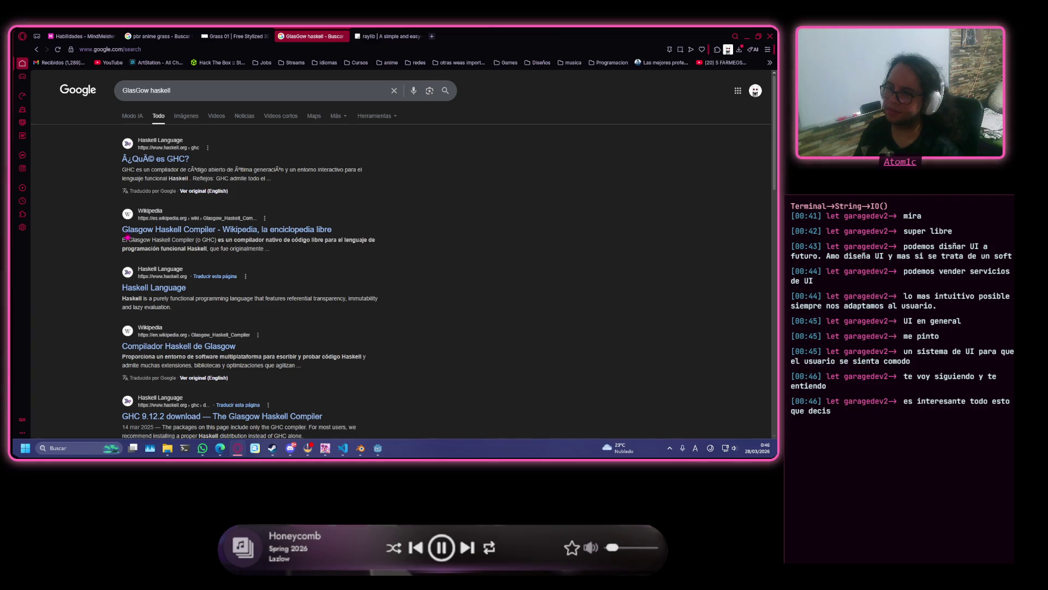
# Open the Glasgow Haskell Compiler Wikipedia article in a new tab and look it over
pyautogui.middleClick(167, 228)
pyautogui.click(456, 38)
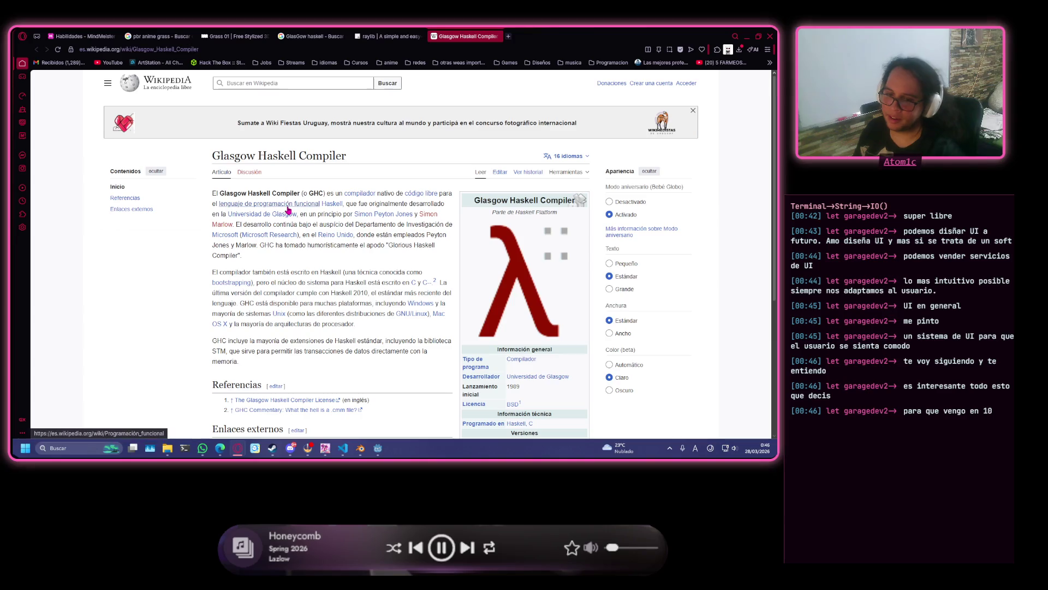
pyautogui.moveTo(309, 203)
pyautogui.scroll(-2, 594, 210)
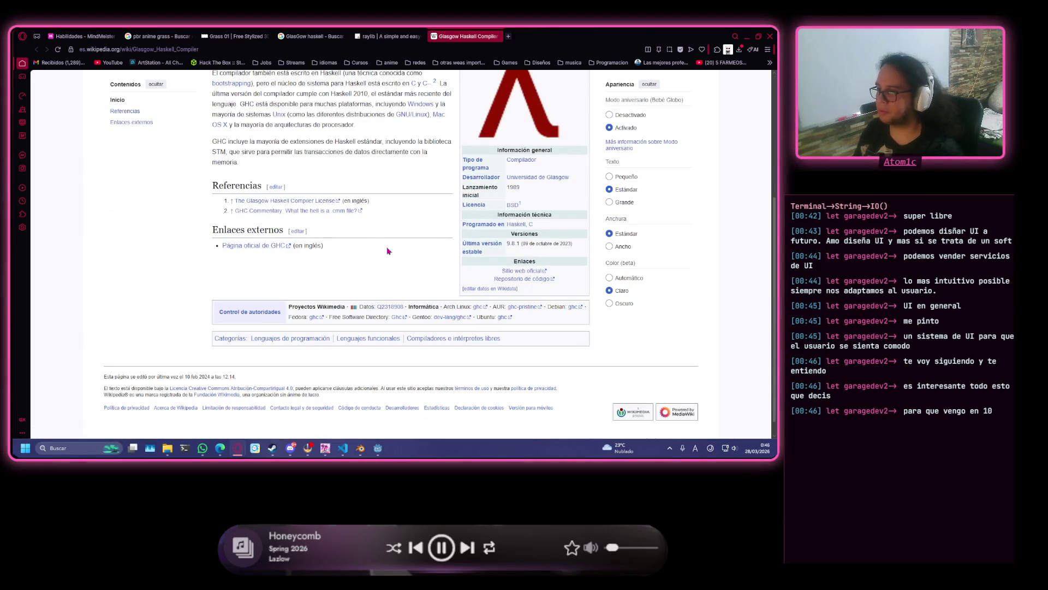
pyautogui.scroll(2, 594, 209)
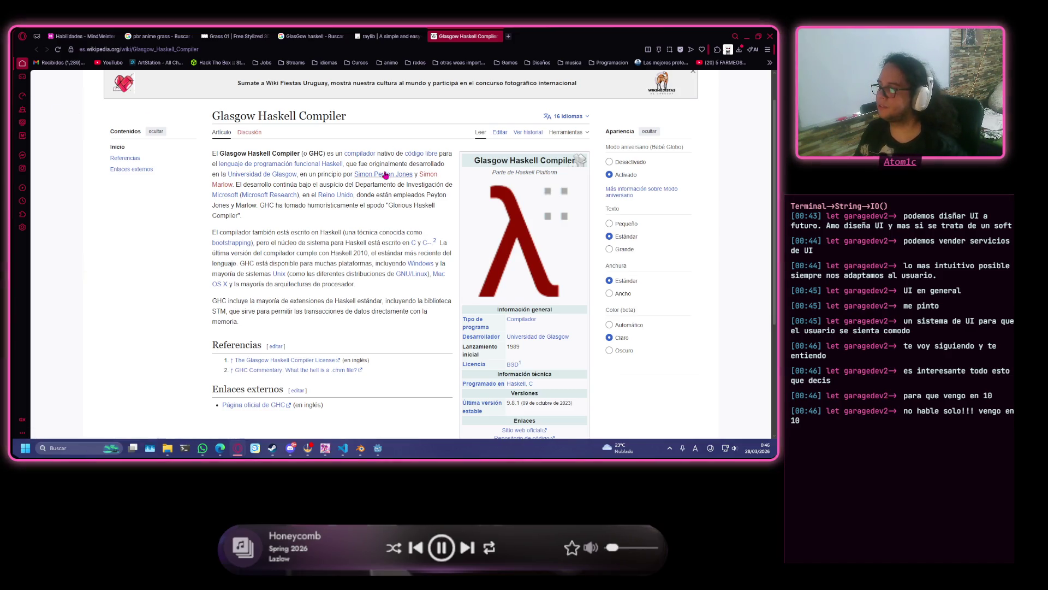
# Close the raylib tab and the Google results tab, then return to Godot
pyautogui.click(388, 36)
pyautogui.click(303, 35)
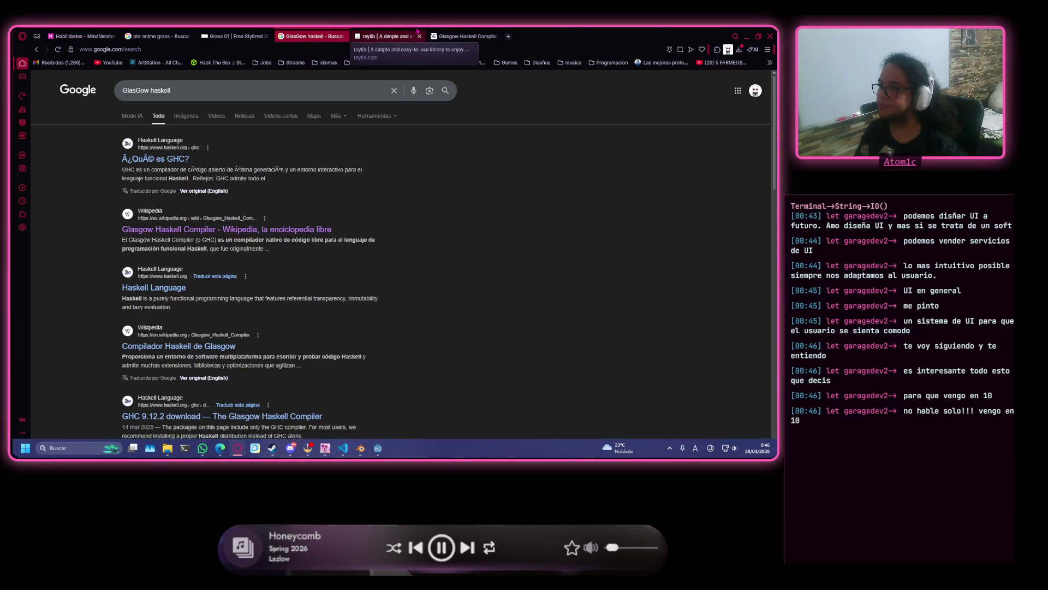
pyautogui.scroll(-1, 168, 287)
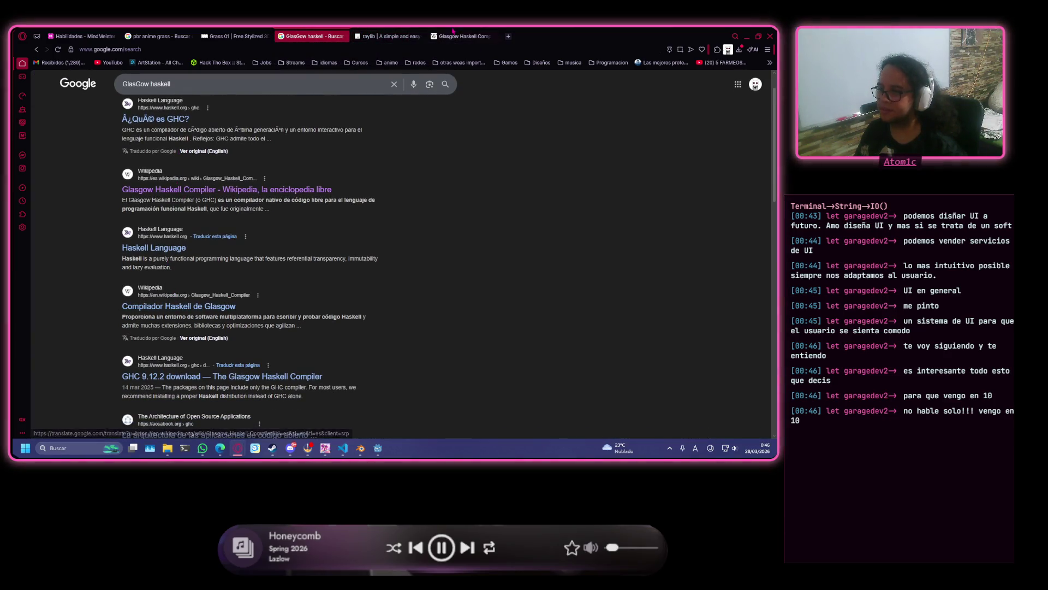
pyautogui.middleClick(390, 33)
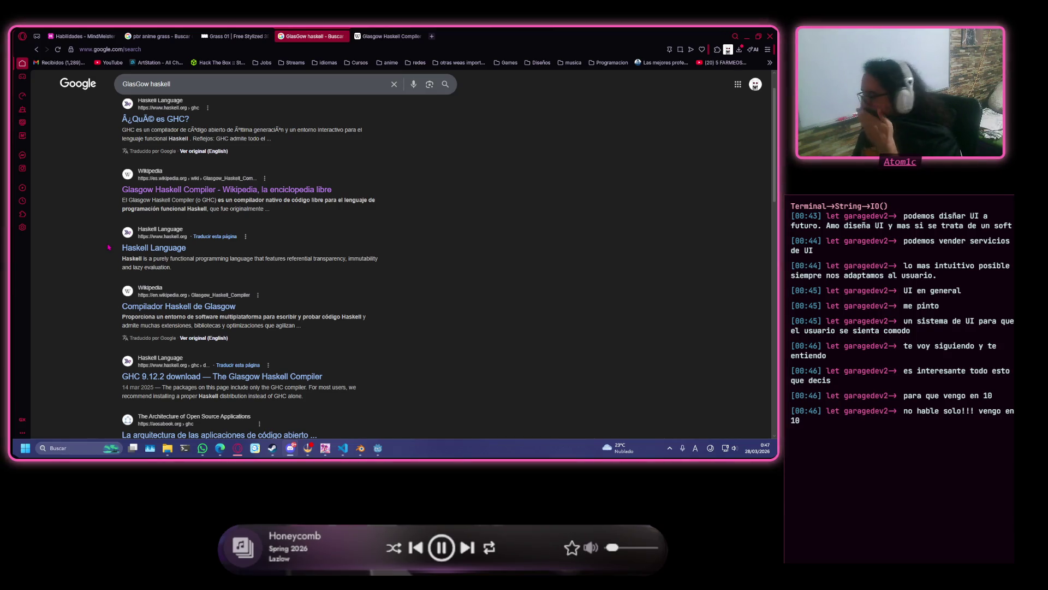
pyautogui.hotkey('ctrl', 'w')
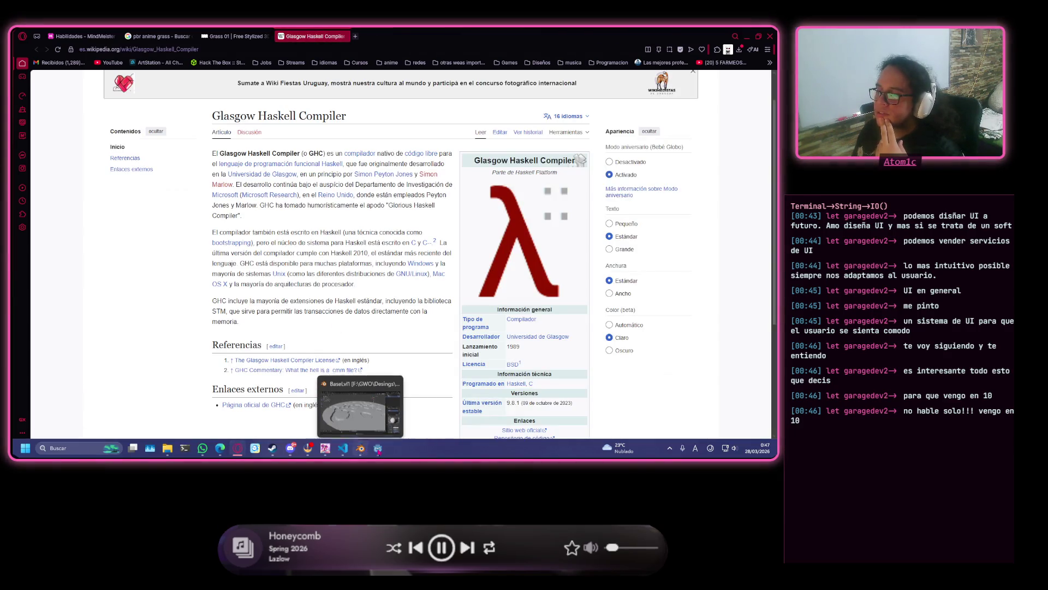
pyautogui.click(377, 448)
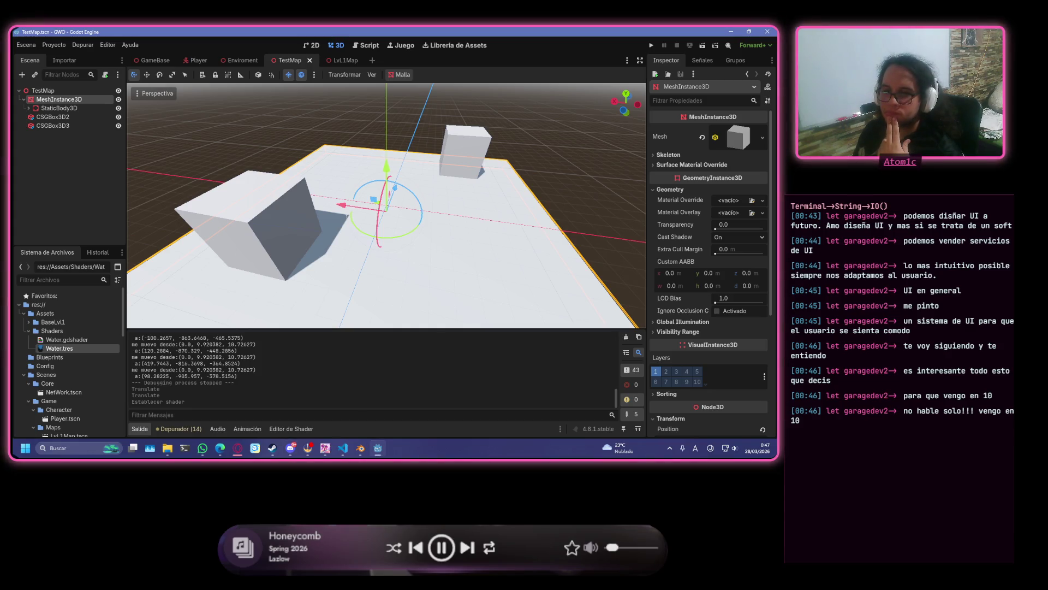
# Zoom the TestMap viewport out, then switch to the LvL1Map scene tab
pyautogui.scroll(-3, 448, 212)
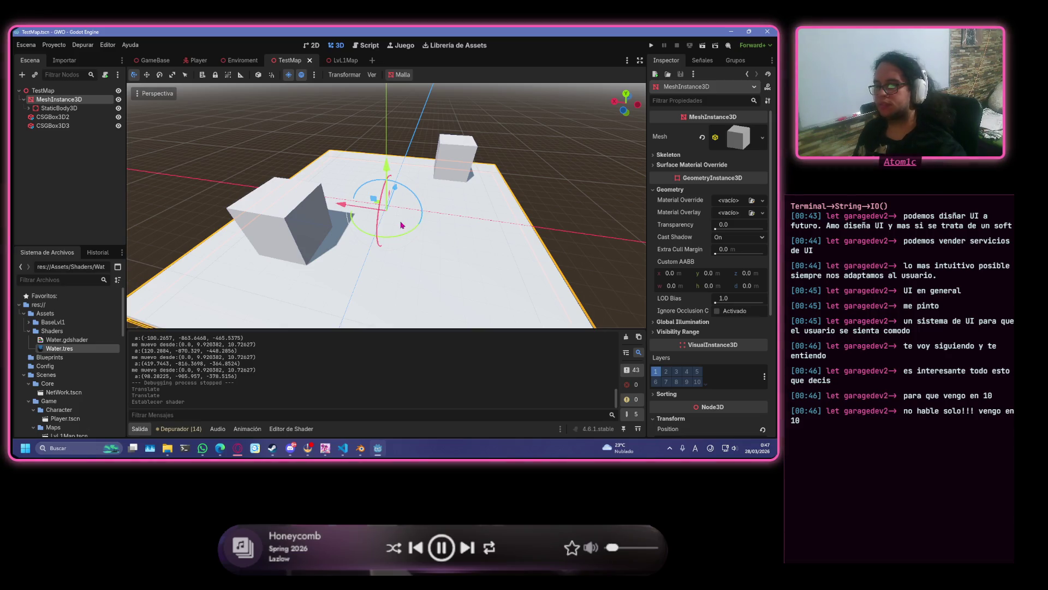
pyautogui.scroll(-4, 394, 232)
pyautogui.scroll(-2, 395, 233)
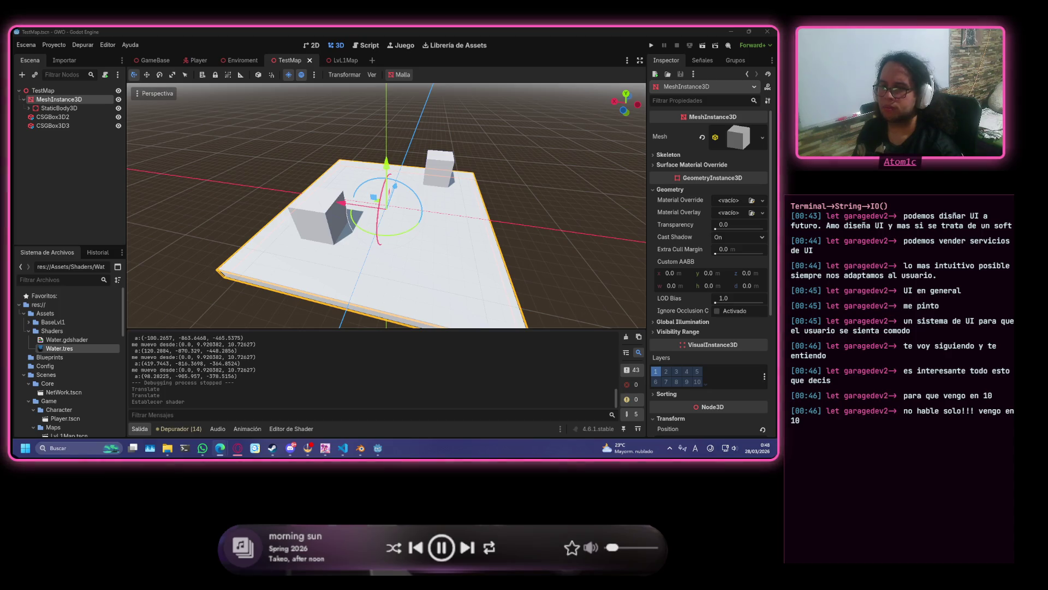
pyautogui.scroll(3, 498, 237)
pyautogui.scroll(-3, 537, 192)
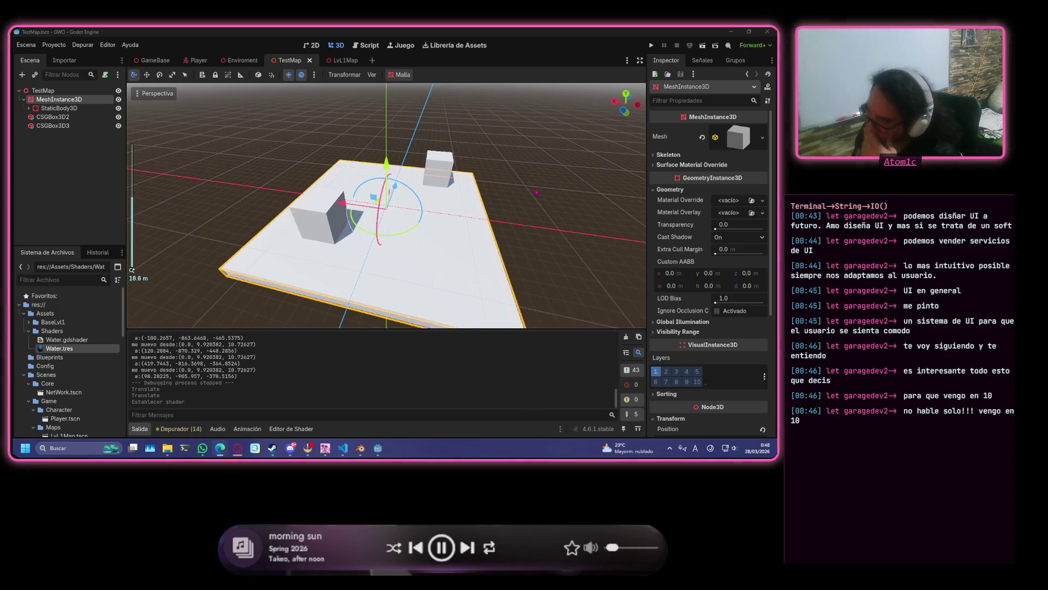
pyautogui.click(336, 61)
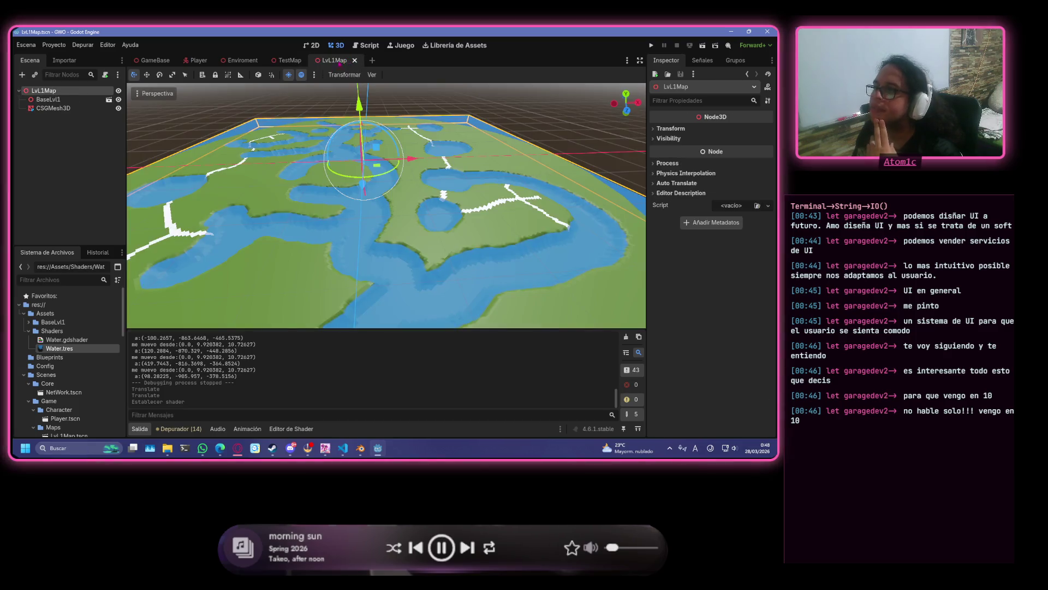
# Open the imported BaseLvl1.glb scene in the editor, choosing 'Abrir Igualmente'
pyautogui.click(77, 100)
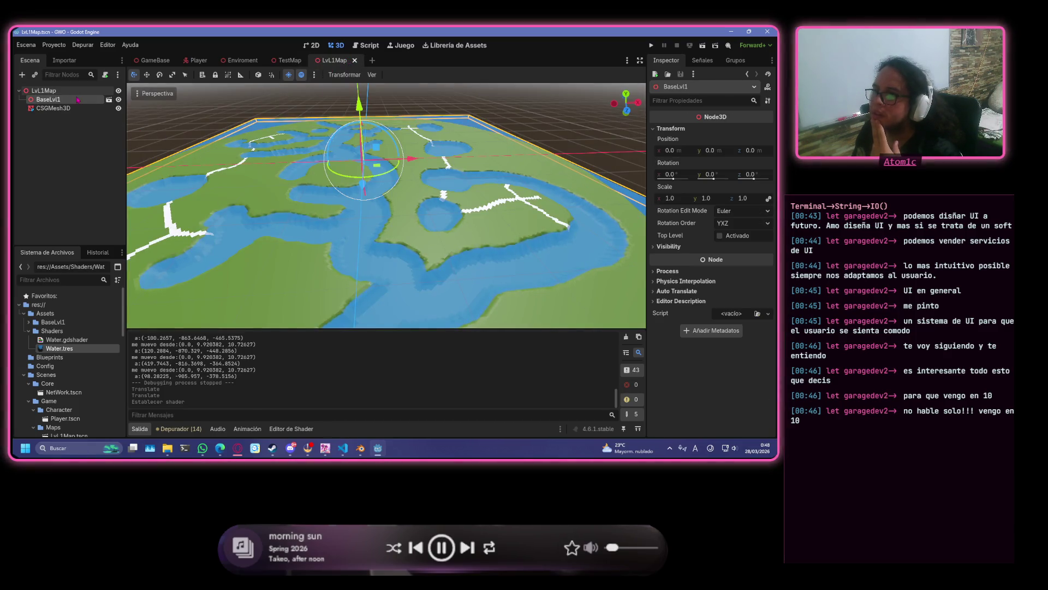
pyautogui.rightClick(77, 100)
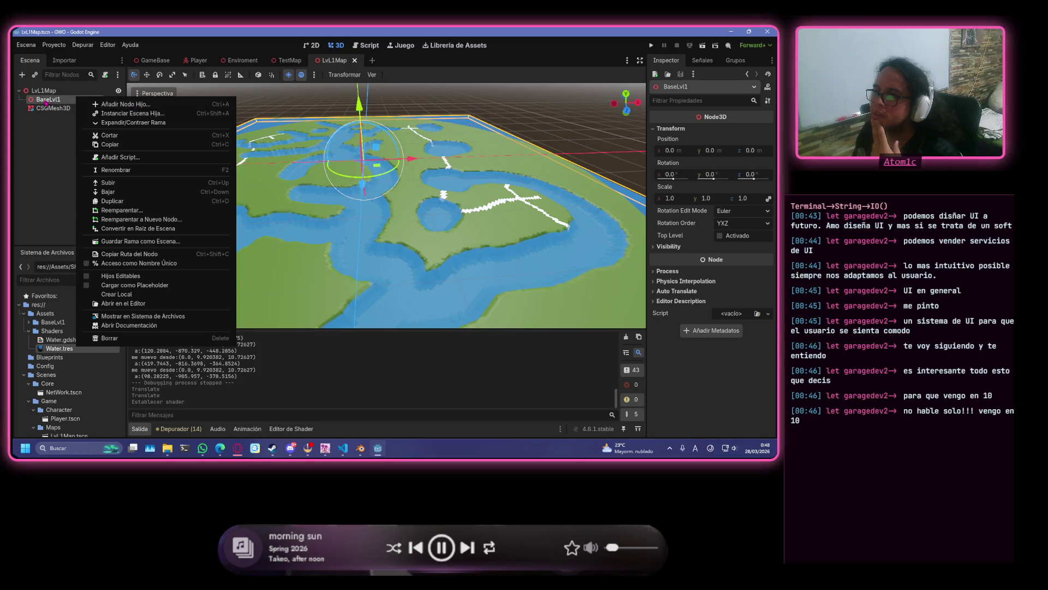
pyautogui.click(111, 100)
pyautogui.click(109, 100)
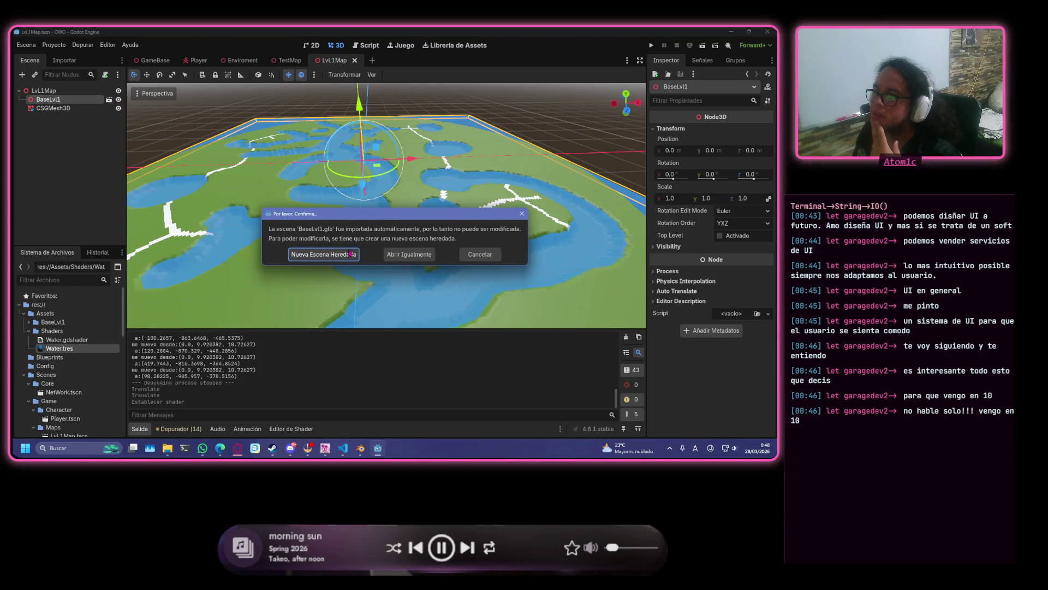
pyautogui.click(424, 256)
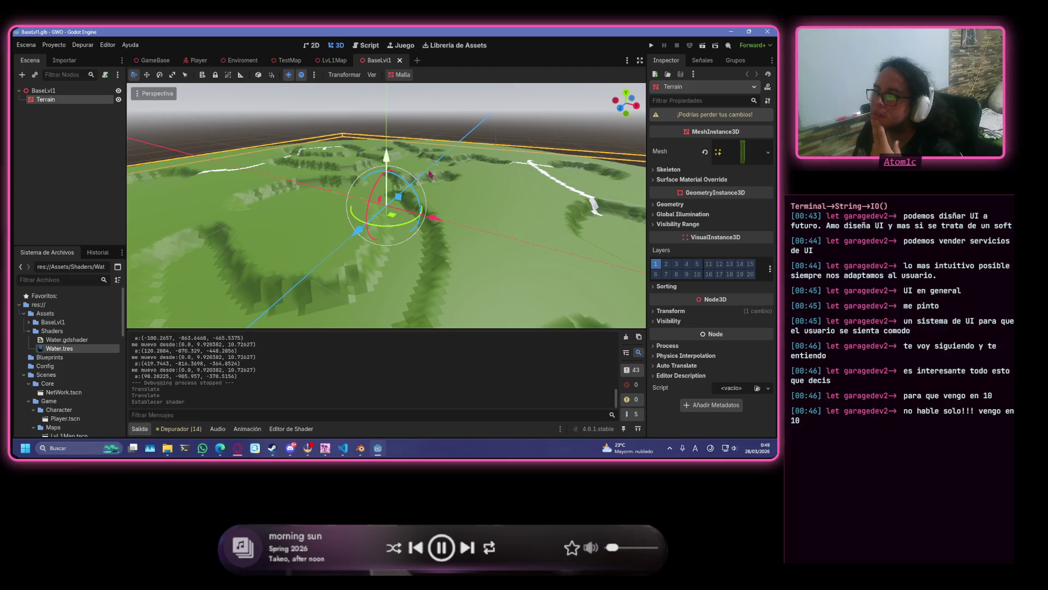
# Orbit the terrain and inspect Terrain's Geometry, Visibility Range, Sorting and Transform sections
pyautogui.moveTo(612, 202); pyautogui.dragTo(491, 211)
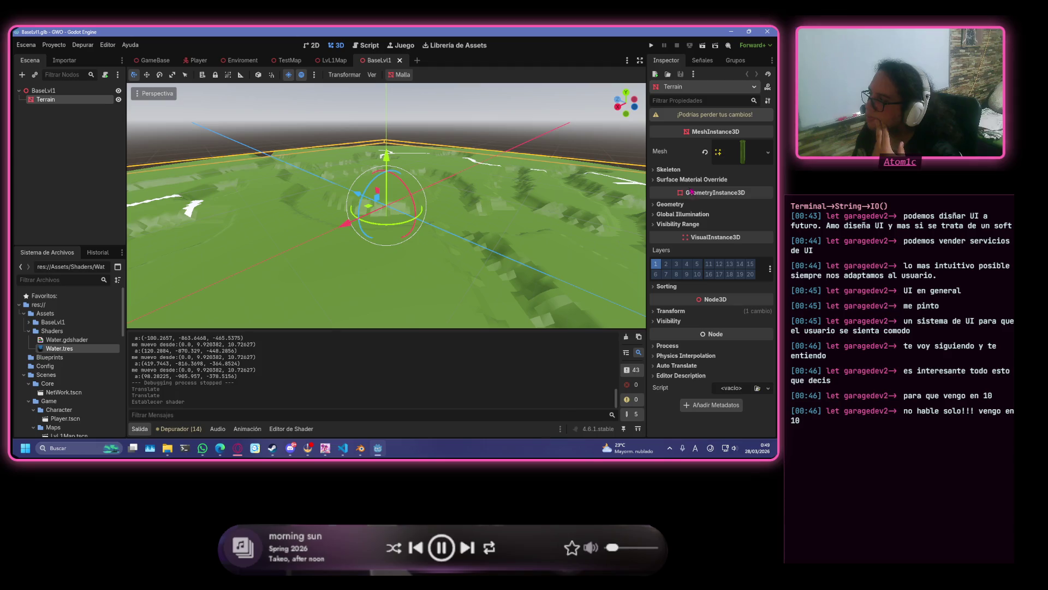
pyautogui.click(676, 205)
pyautogui.click(676, 205)
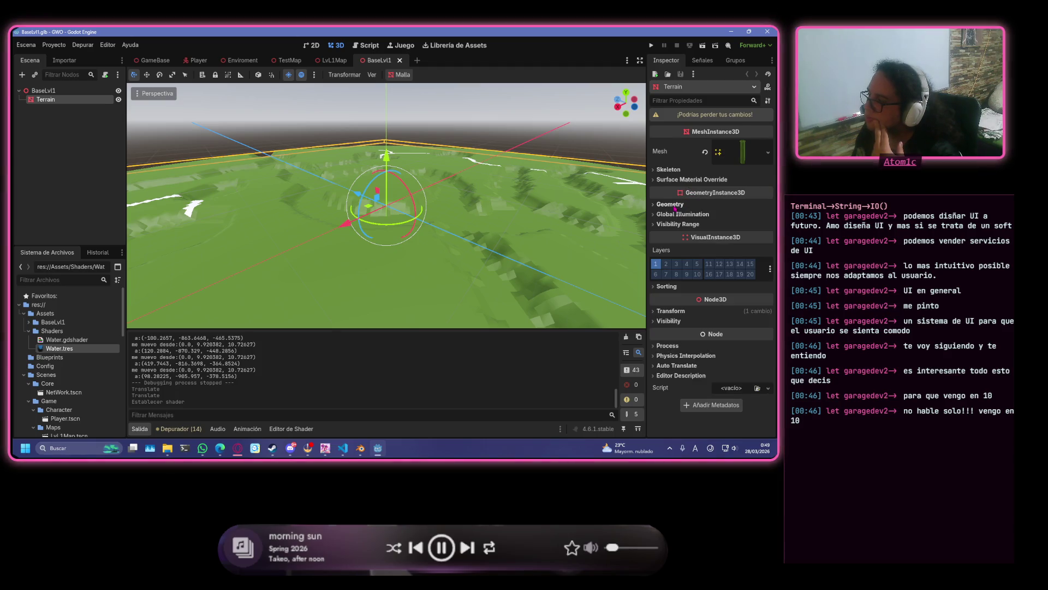
pyautogui.click(680, 224)
pyautogui.click(680, 225)
pyautogui.click(680, 225)
pyautogui.click(680, 225)
pyautogui.click(666, 286)
pyautogui.click(666, 287)
pyautogui.click(673, 312)
pyautogui.click(671, 311)
pyautogui.click(666, 310)
pyautogui.click(660, 309)
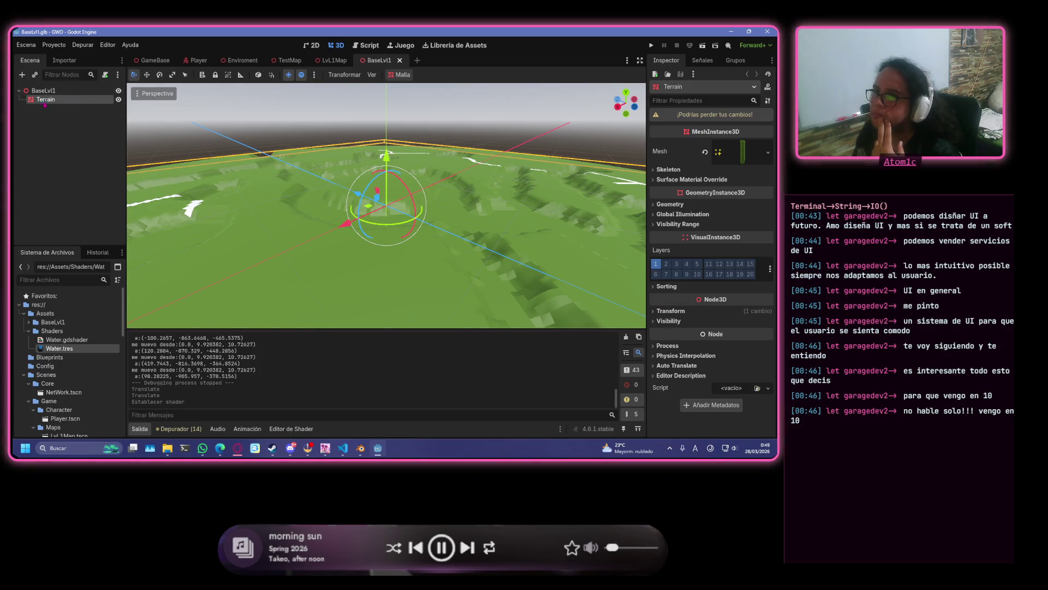
# Bring up the Terrain node's context menu in the scene tree
pyautogui.rightClick(37, 104)
pyautogui.click(24, 122)
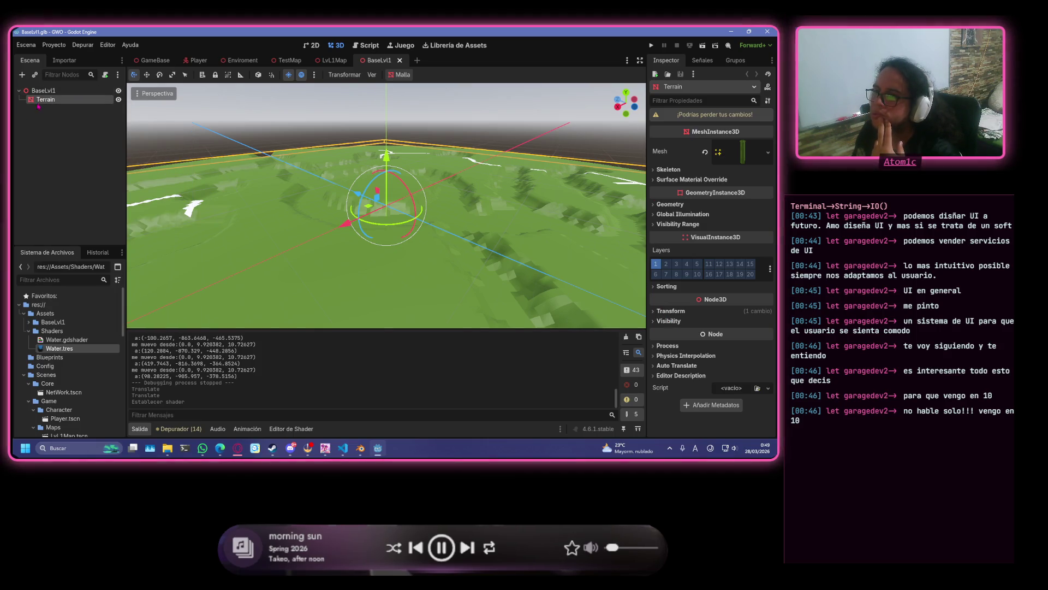
pyautogui.rightClick(40, 100)
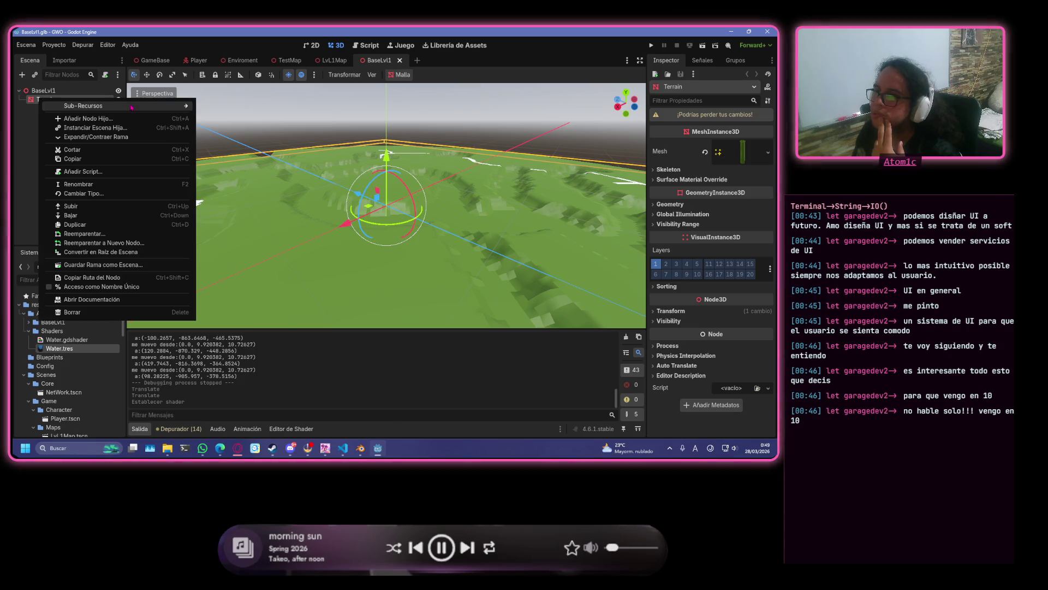
# Add a CollisionPolygon3D child under Terrain, found by searching 'coll'
pyautogui.moveTo(120, 106)
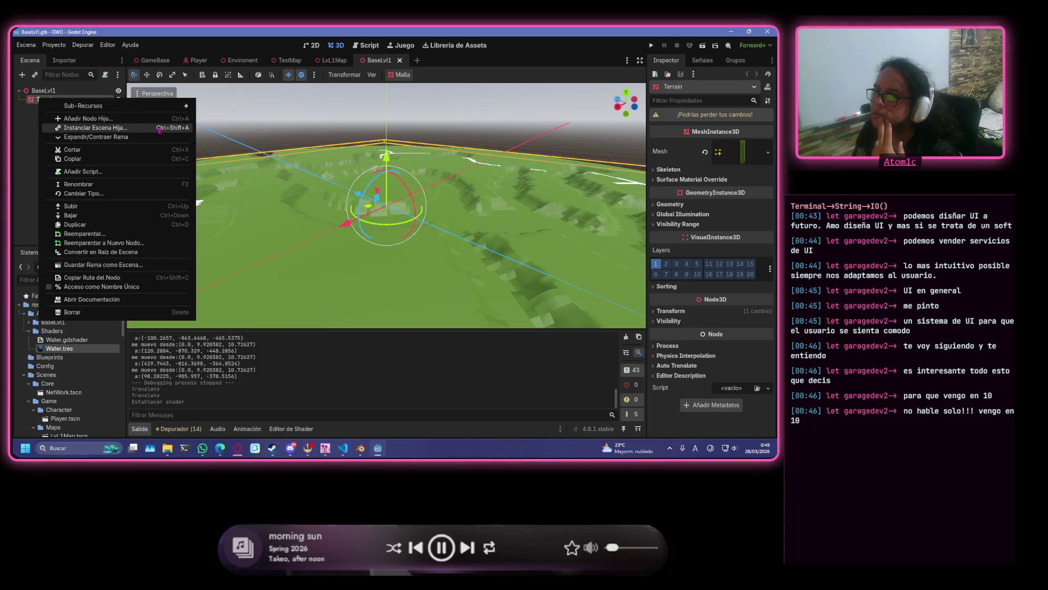
pyautogui.click(87, 118)
pyautogui.write('coll')
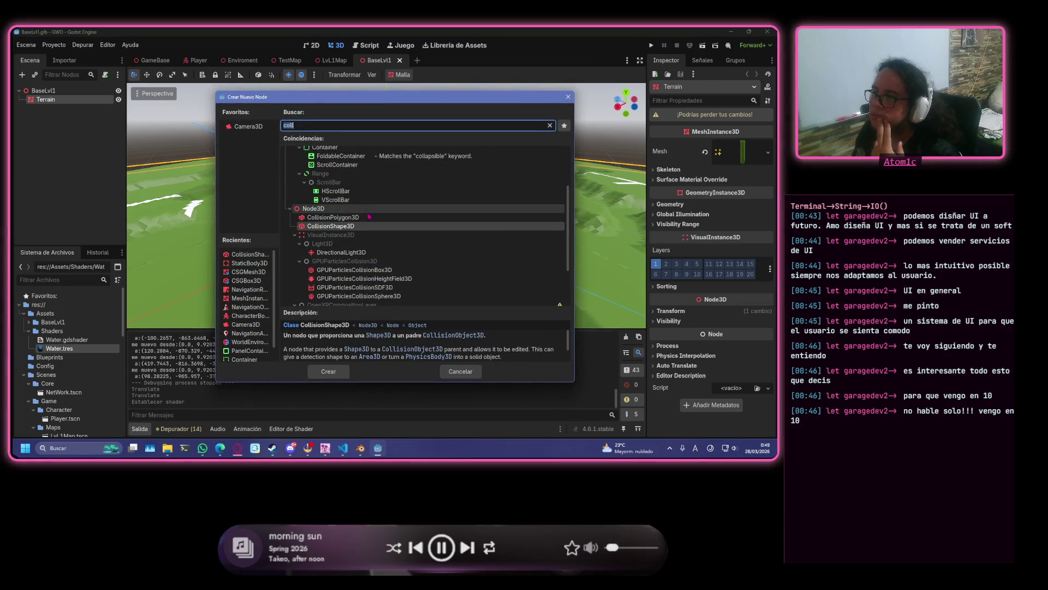
pyautogui.click(333, 218)
pyautogui.click(335, 375)
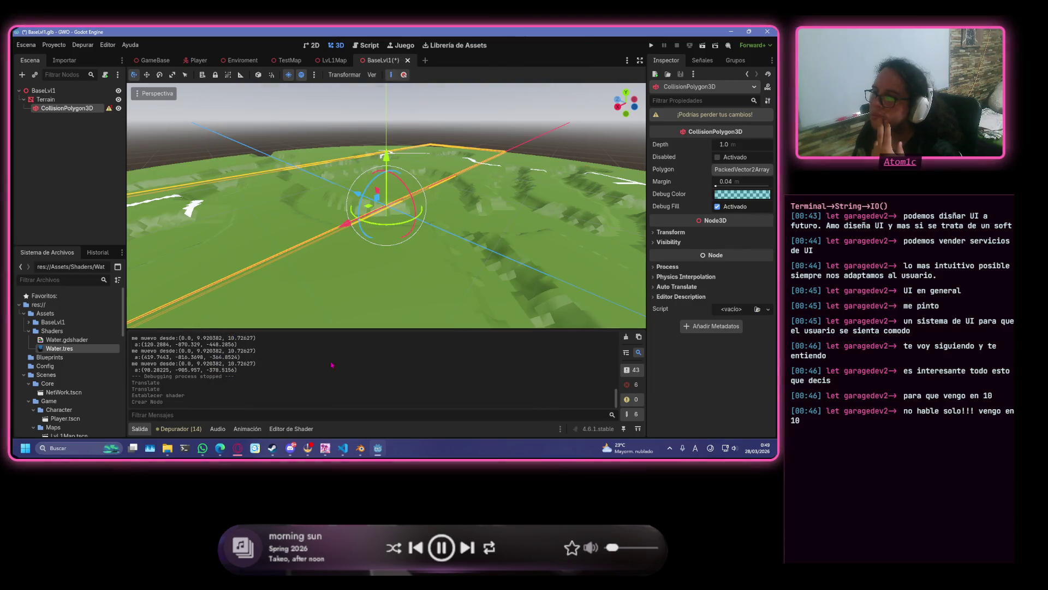
# Read the CollisionPolygon3D configuration warning, then delete the node and confirm
pyautogui.click(109, 108)
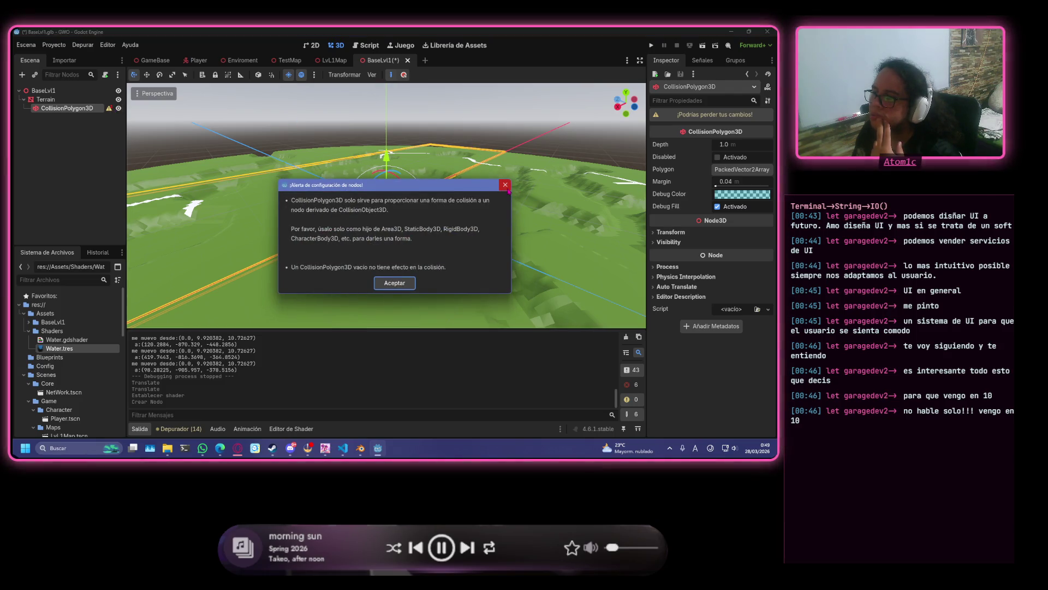
pyautogui.click(394, 283)
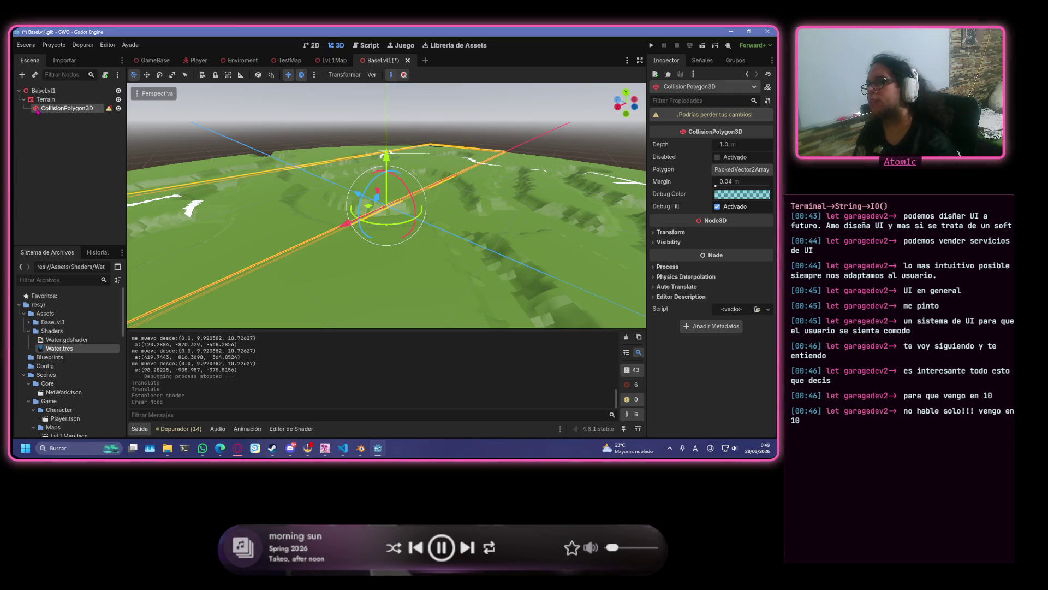
pyautogui.click(37, 108)
pyautogui.press('Delete')
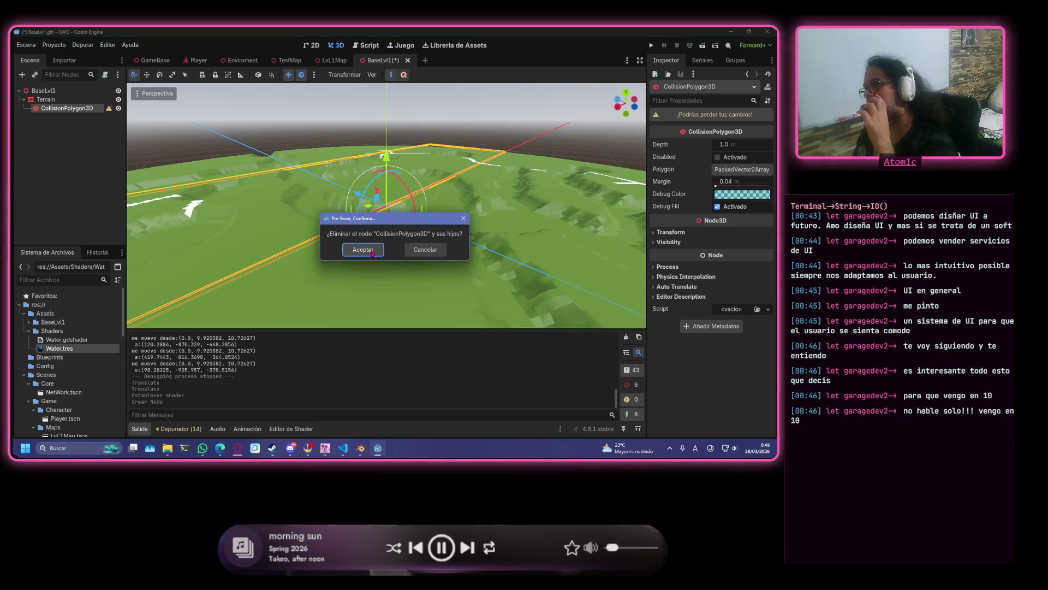
pyautogui.press('Return')
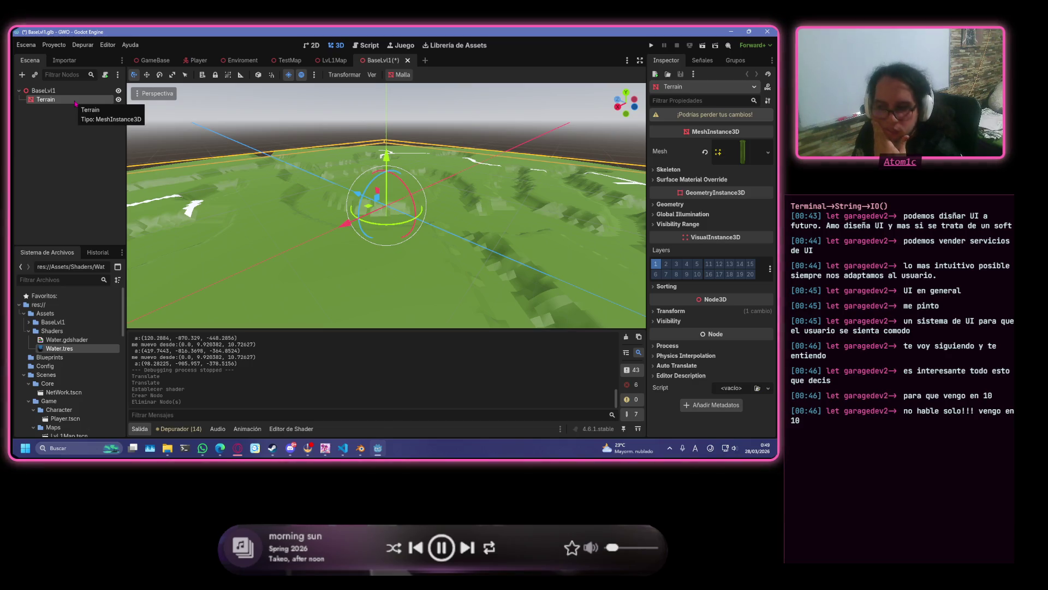
pyautogui.rightClick(76, 102)
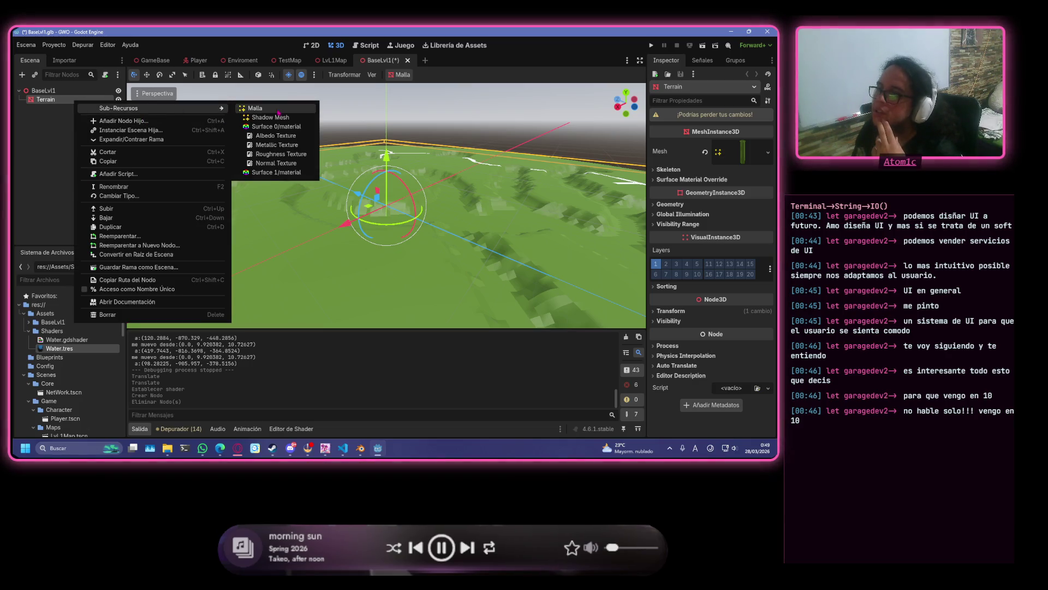
pyautogui.click(141, 121)
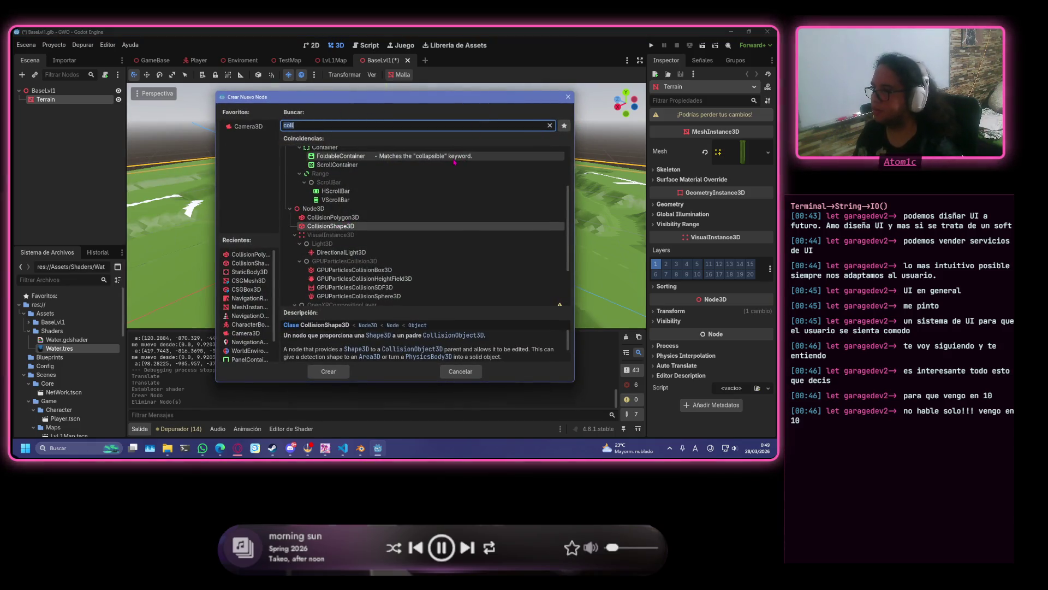
pyautogui.scroll(-2, 505, 186)
pyautogui.scroll(-1, 505, 187)
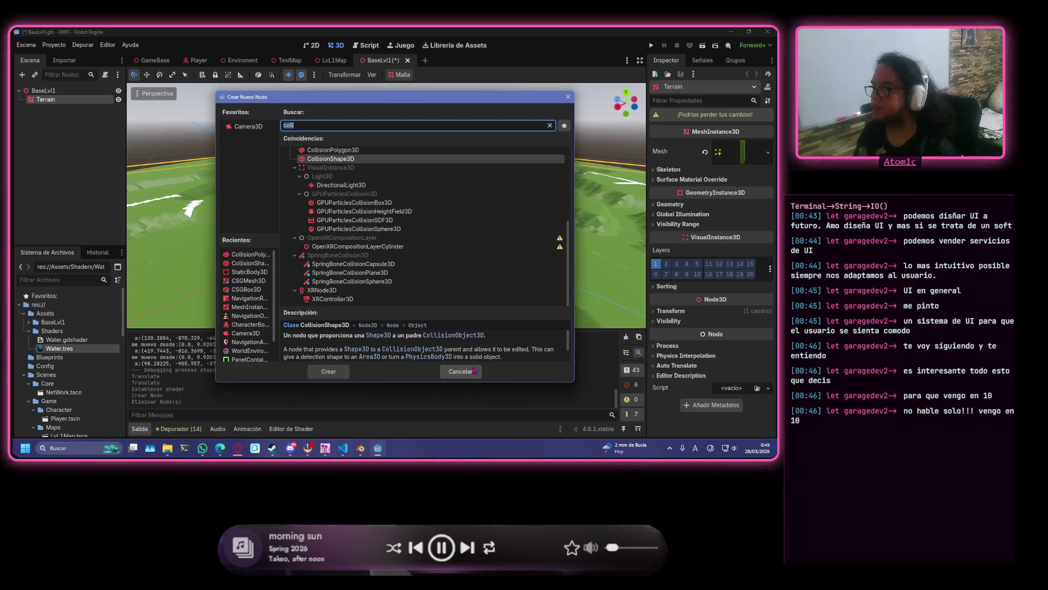
pyautogui.click(473, 372)
pyautogui.rightClick(85, 101)
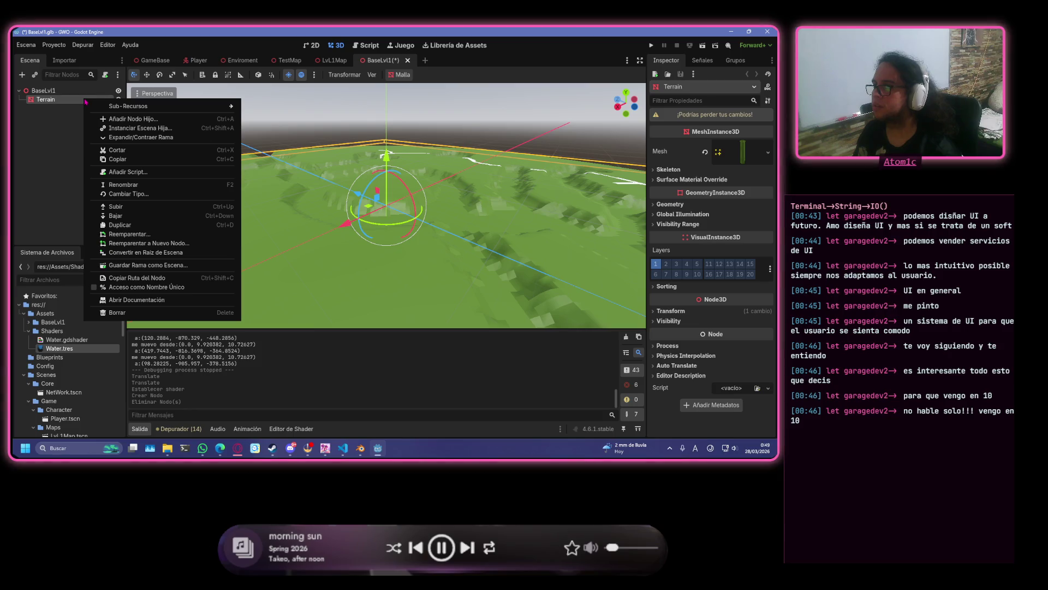
pyautogui.click(71, 100)
pyautogui.rightClick(71, 100)
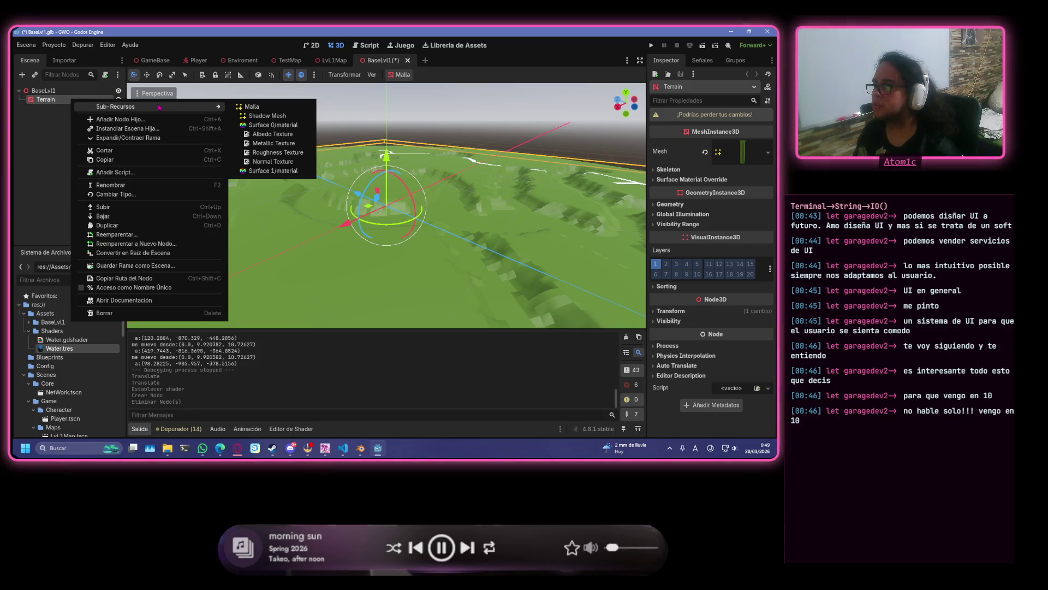
pyautogui.click(757, 161)
pyautogui.click(768, 152)
pyautogui.click(768, 152)
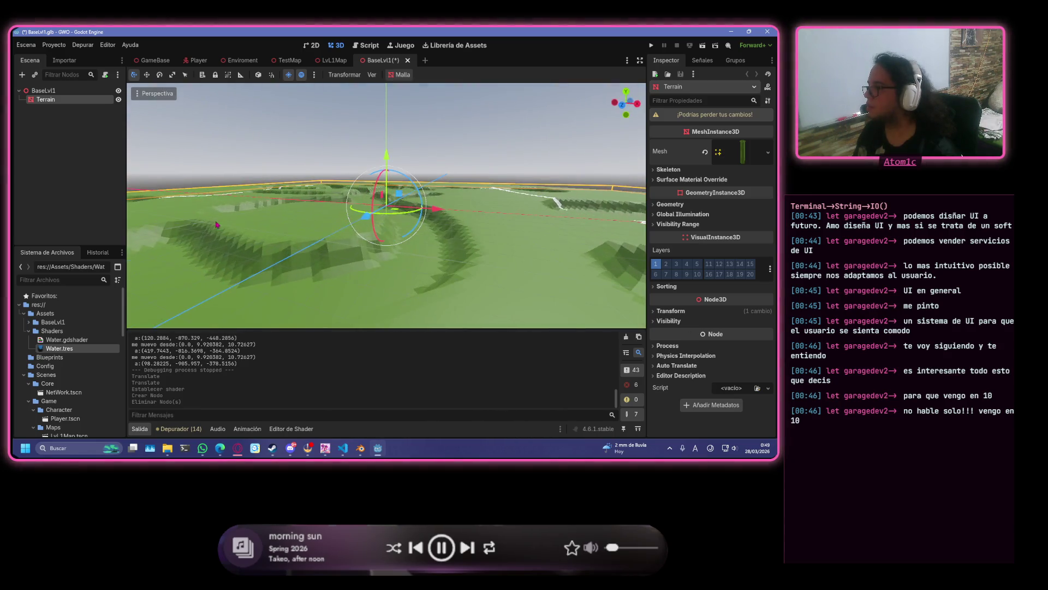
pyautogui.moveTo(217, 225); pyautogui.dragTo(242, 228)
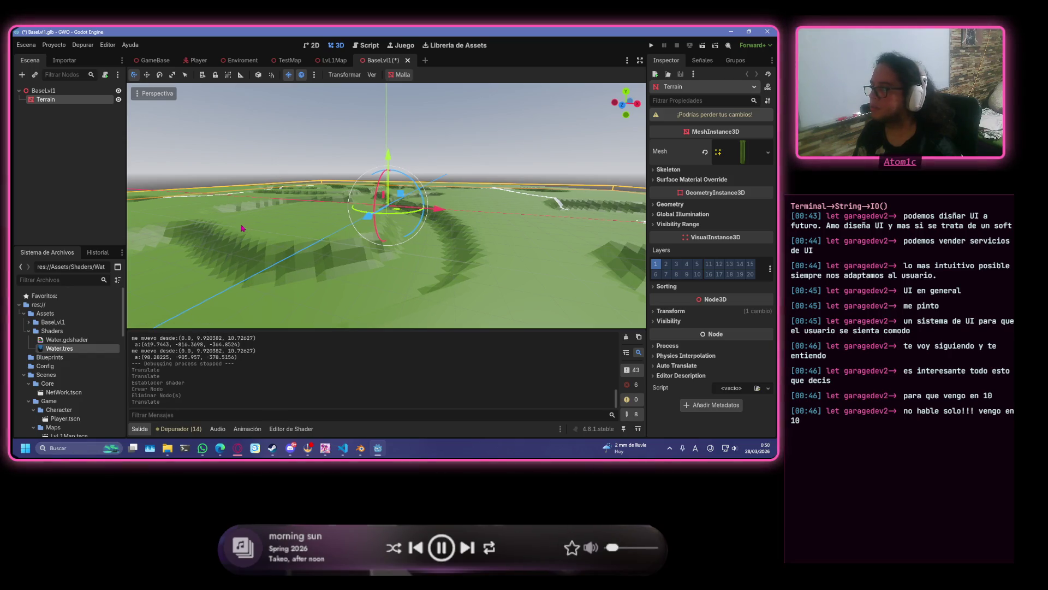
pyautogui.hotkey('ctrl', 'z')
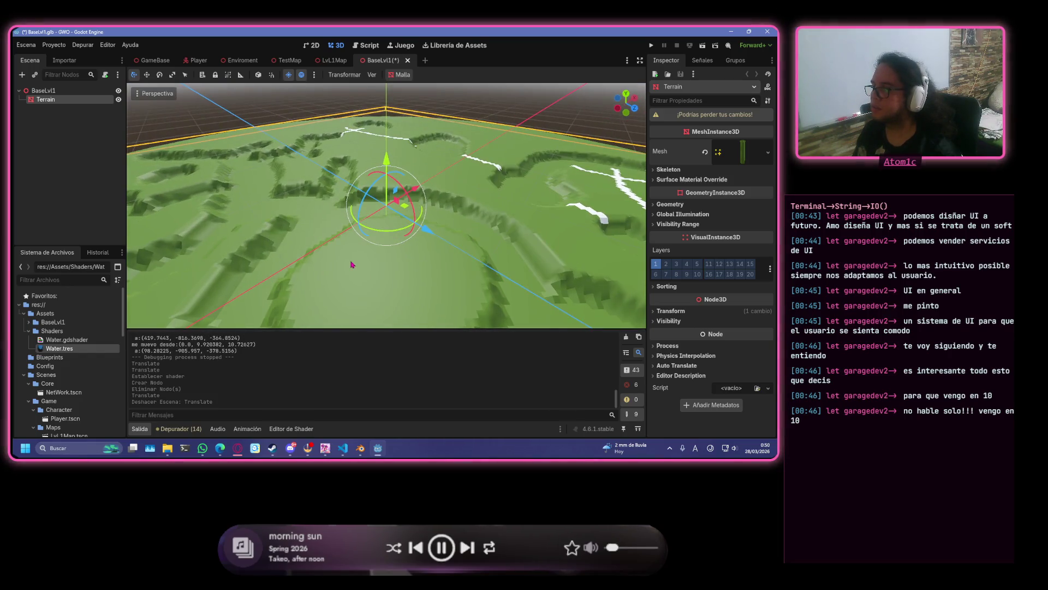
pyautogui.rightClick(62, 99)
pyautogui.click(68, 93)
pyautogui.click(65, 100)
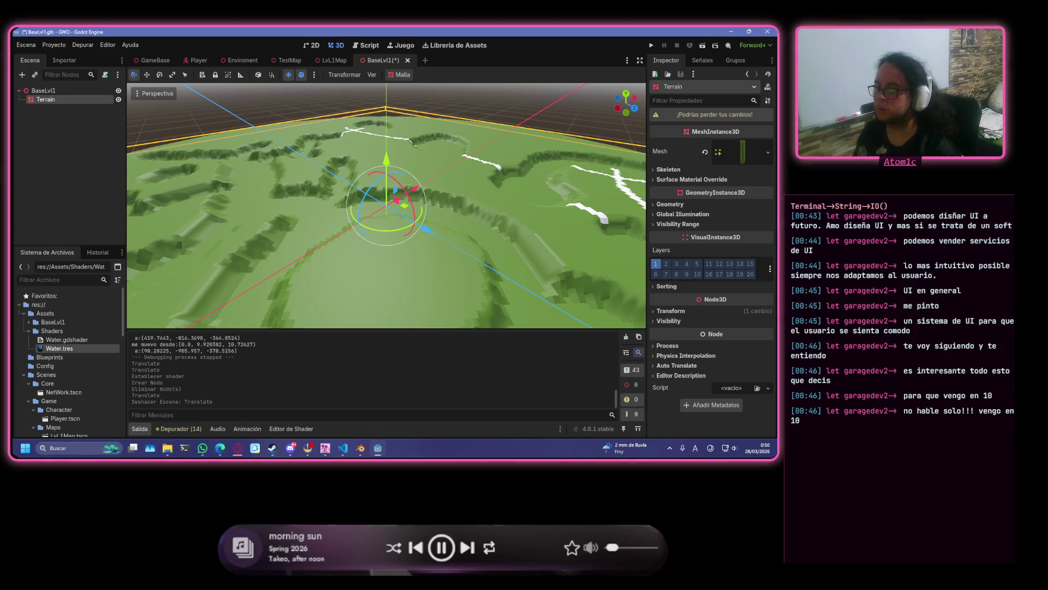
pyautogui.moveTo(225, 452)
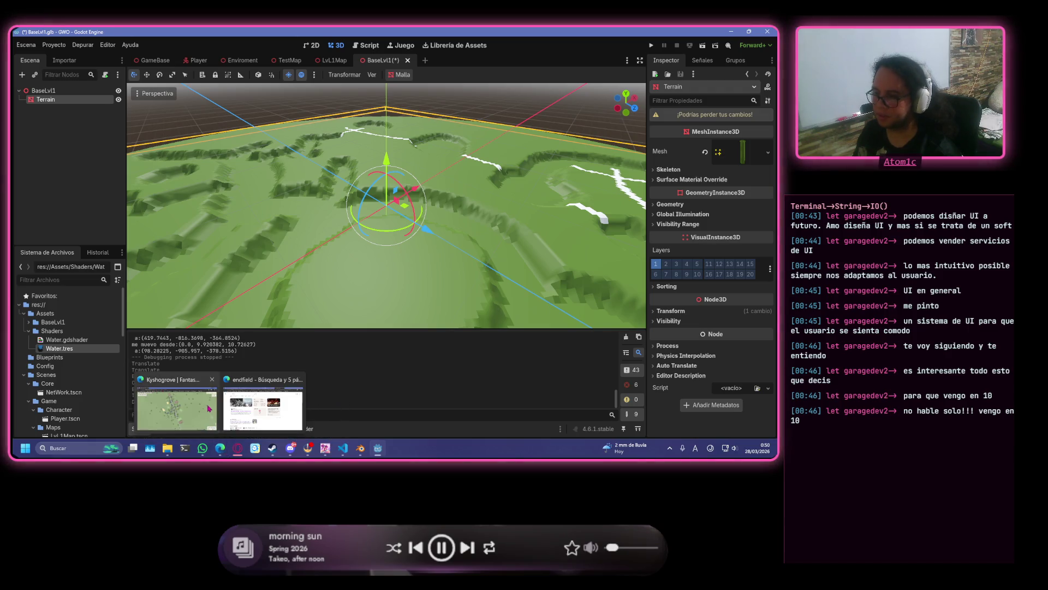
pyautogui.click(177, 408)
pyautogui.click(220, 448)
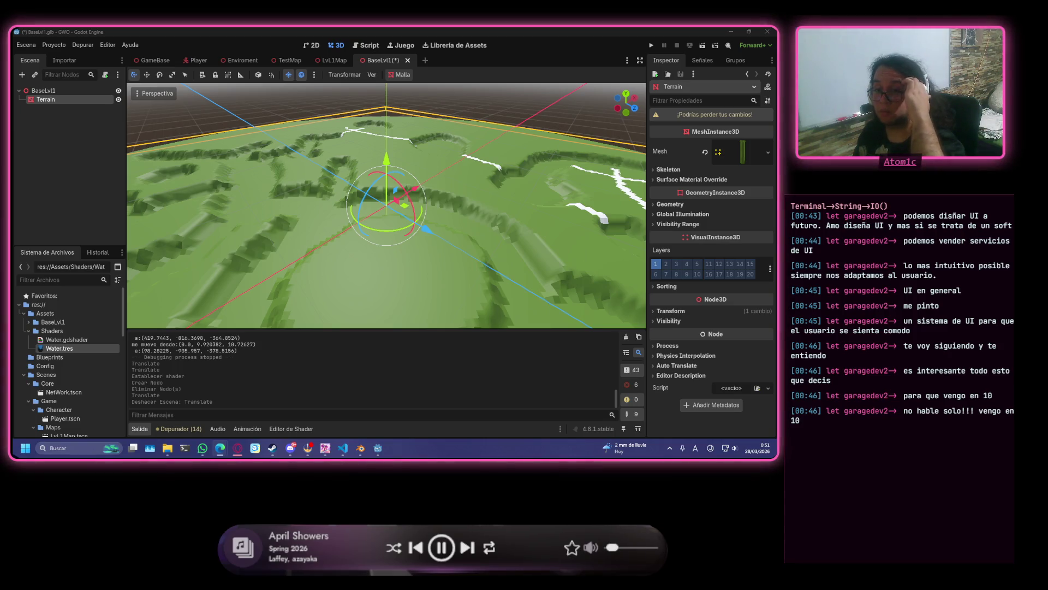
pyautogui.scroll(-2, 69, 382)
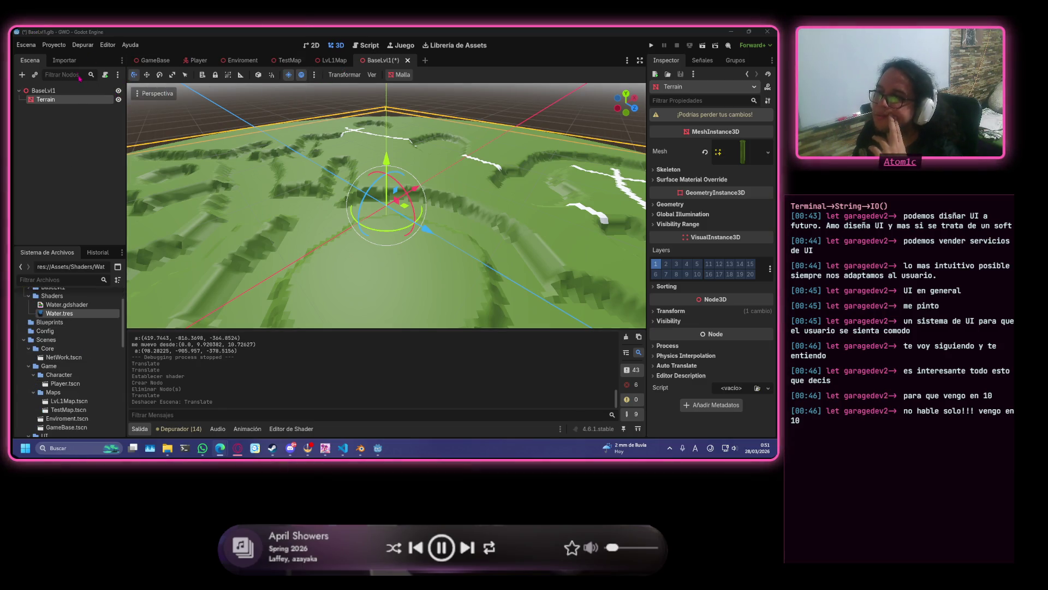
# Add a StaticBody3D child (searched 'sta') under BaseLvl1 and open the collision Shape choices
pyautogui.click(81, 105)
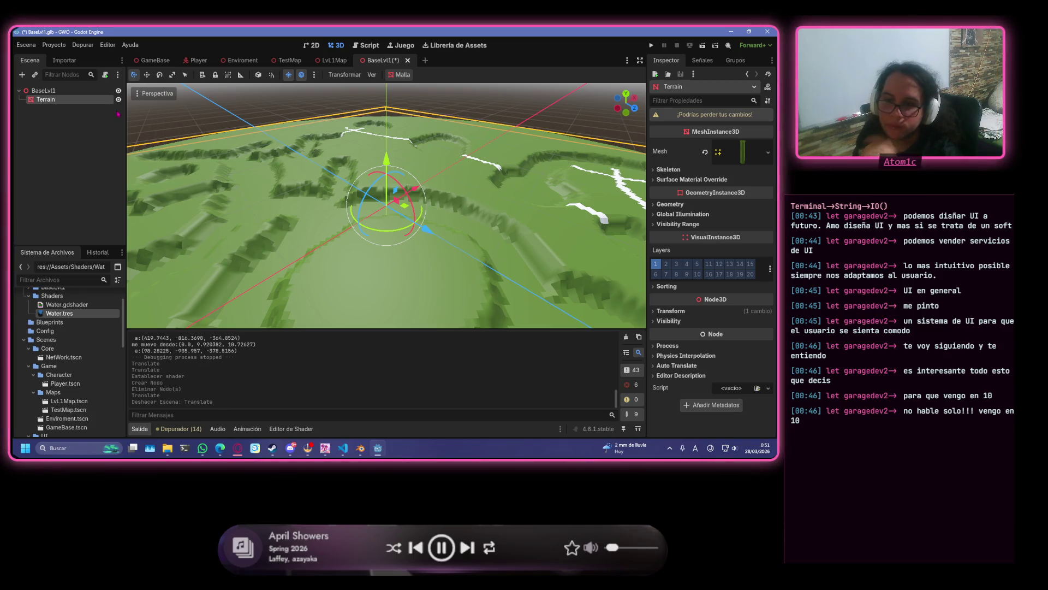
pyautogui.rightClick(87, 92)
pyautogui.click(118, 97)
pyautogui.write('s')
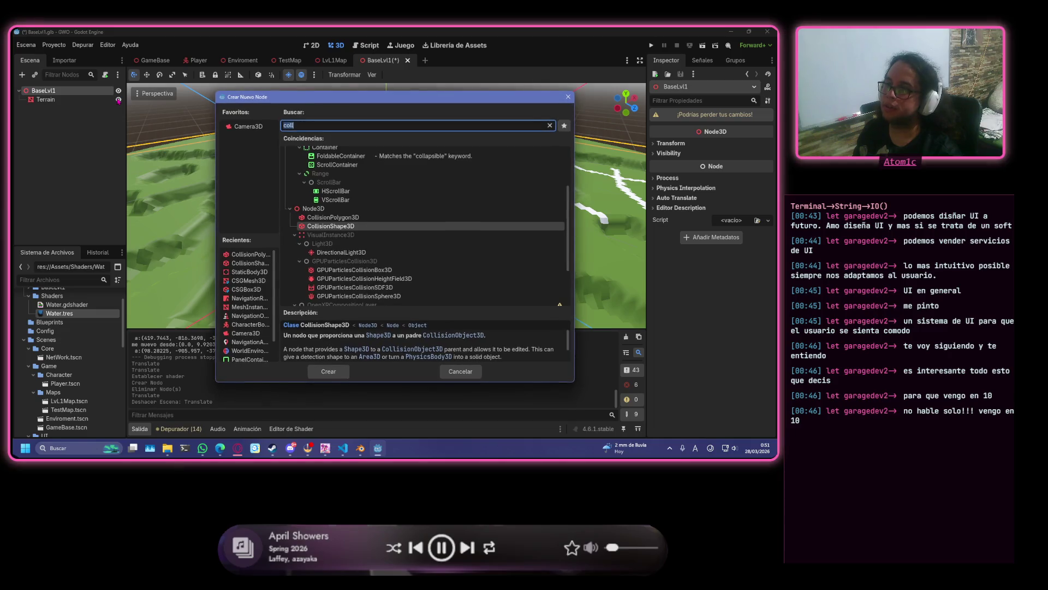
pyautogui.write('ta')
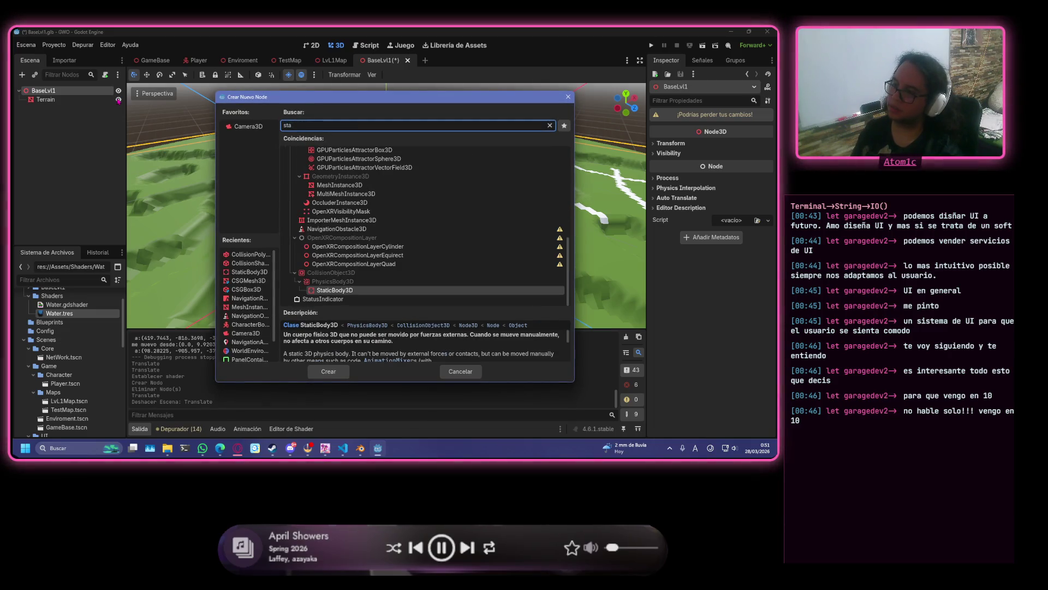
pyautogui.press('Return')
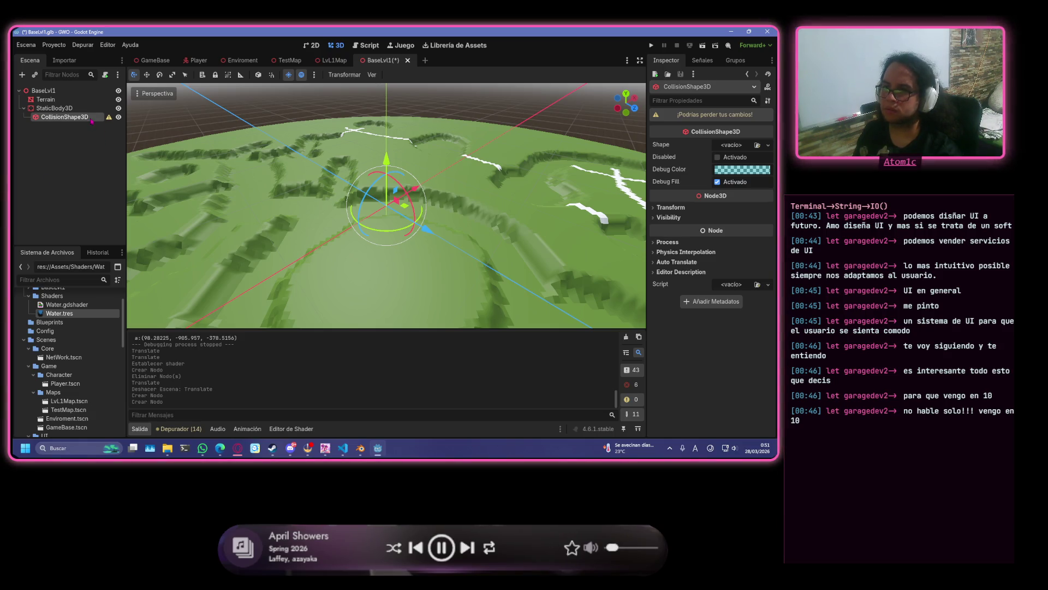
pyautogui.click(768, 145)
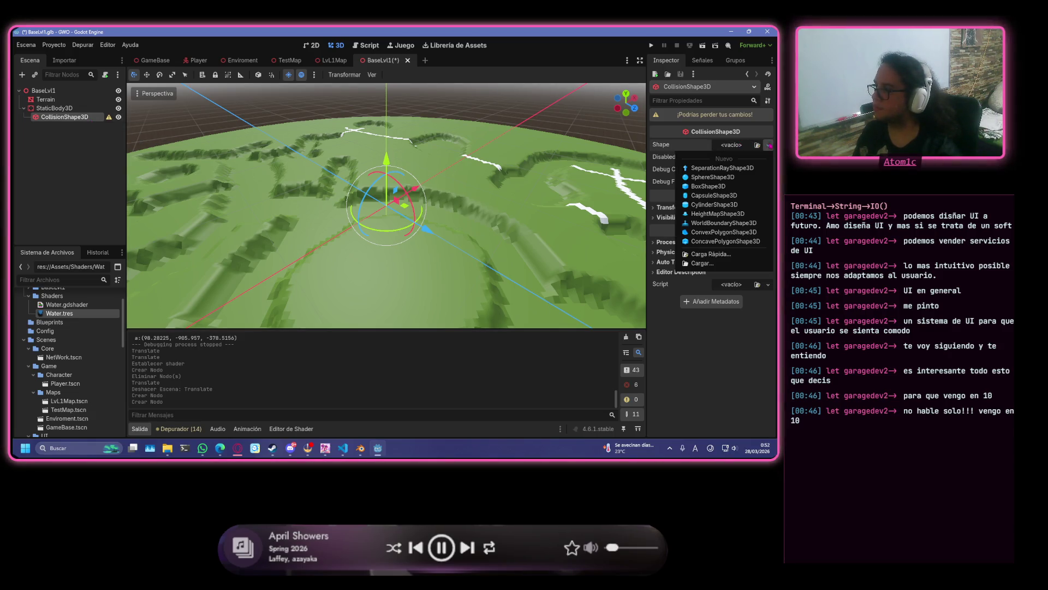
# Set the CollisionShape3D's Shape to ConvexPolygonShape3D and orbit down to ground level
pyautogui.click(774, 143)
pyautogui.click(743, 146)
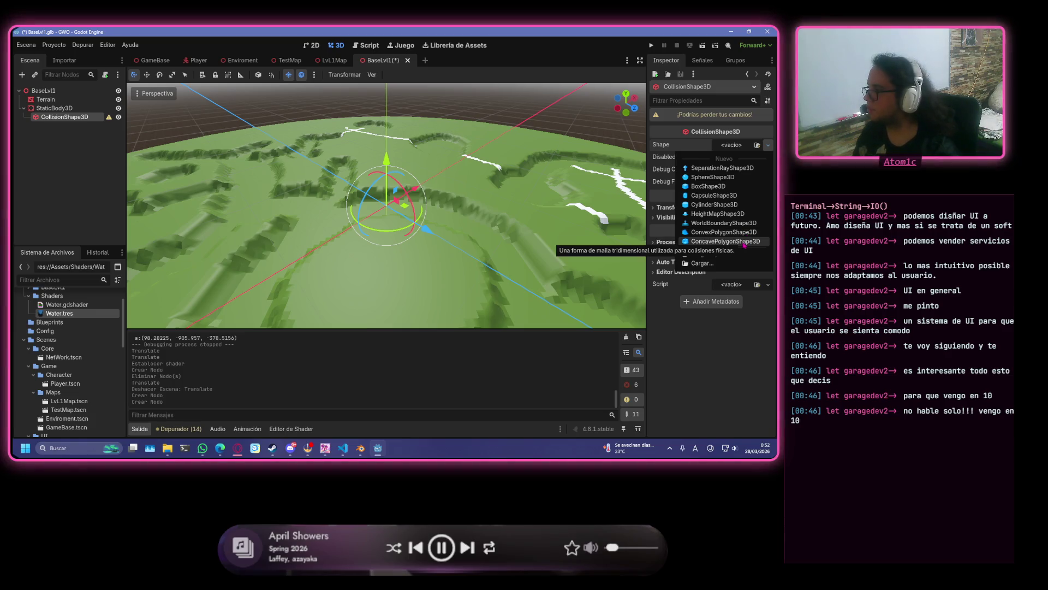
pyautogui.click(746, 237)
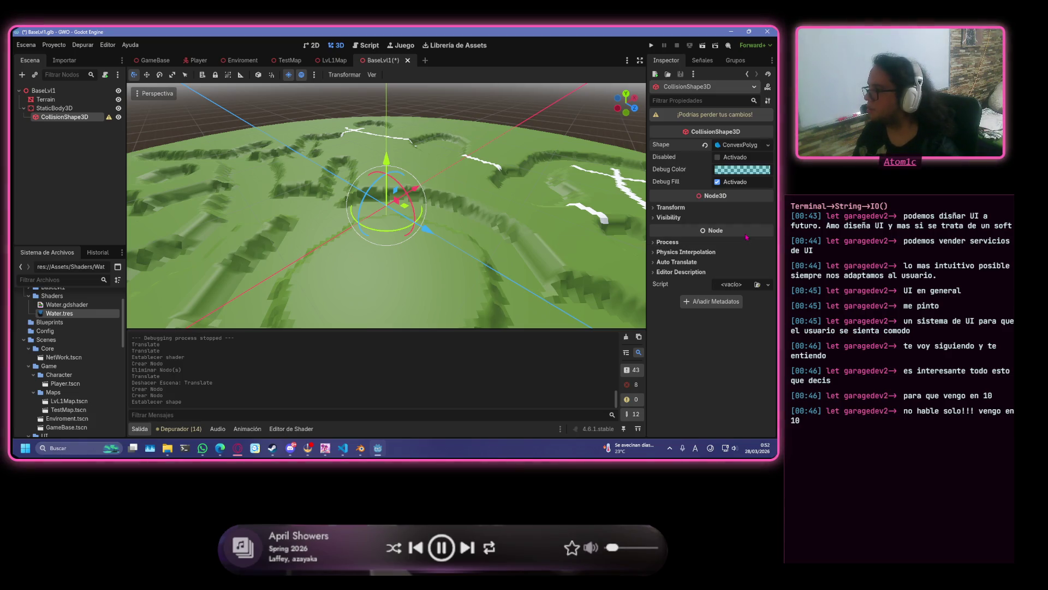
pyautogui.click(71, 139)
pyautogui.click(86, 117)
pyautogui.moveTo(161, 145); pyautogui.dragTo(424, 166)
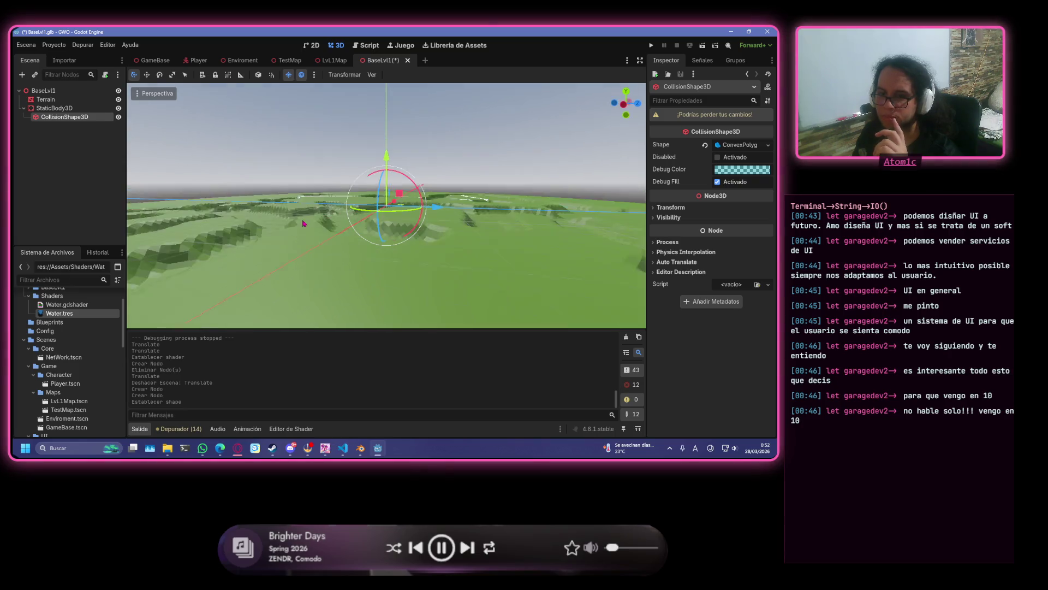
# Inspect the Terrain node's mesh options and start renaming it, then cancel
pyautogui.click(87, 99)
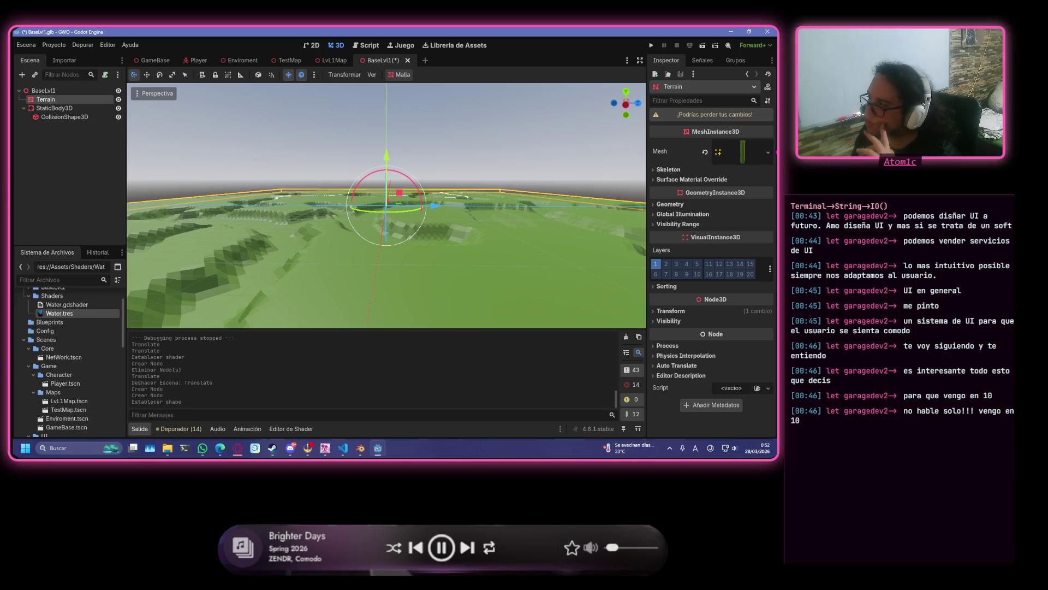
pyautogui.click(770, 152)
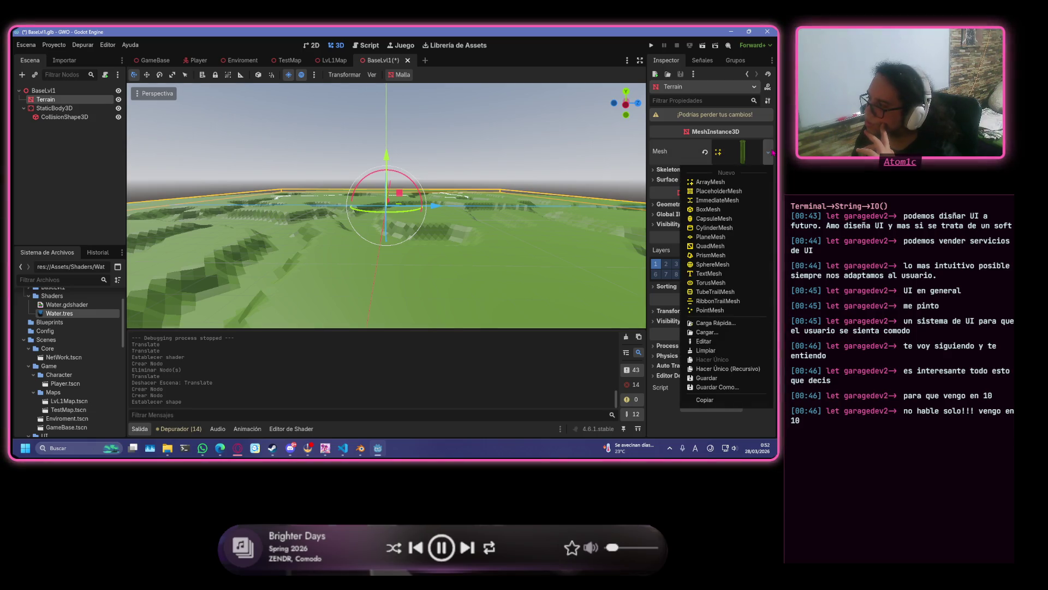
pyautogui.click(617, 150)
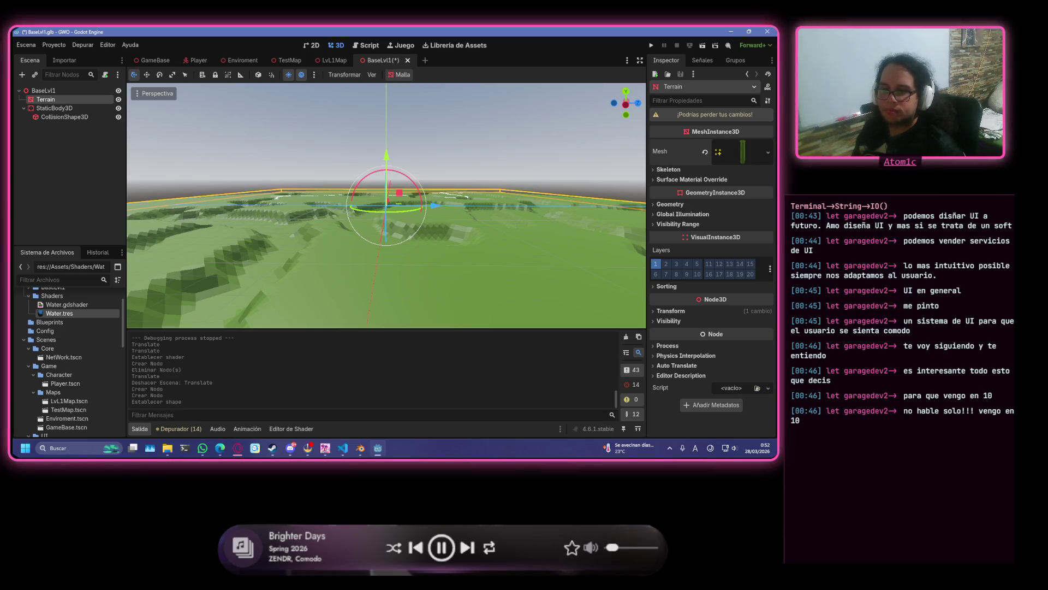
pyautogui.rightClick(91, 108)
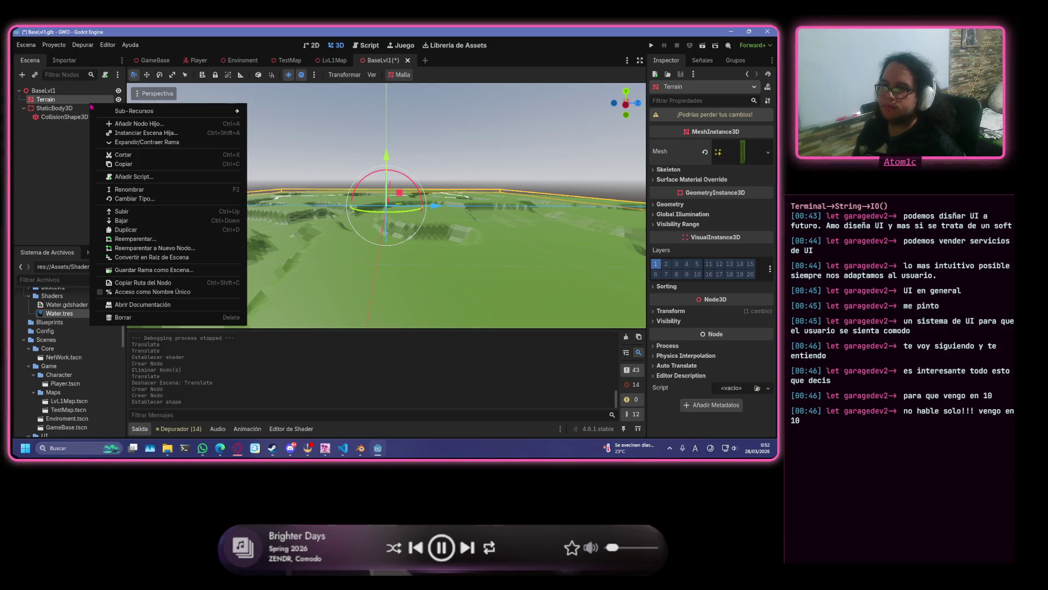
pyautogui.click(87, 98)
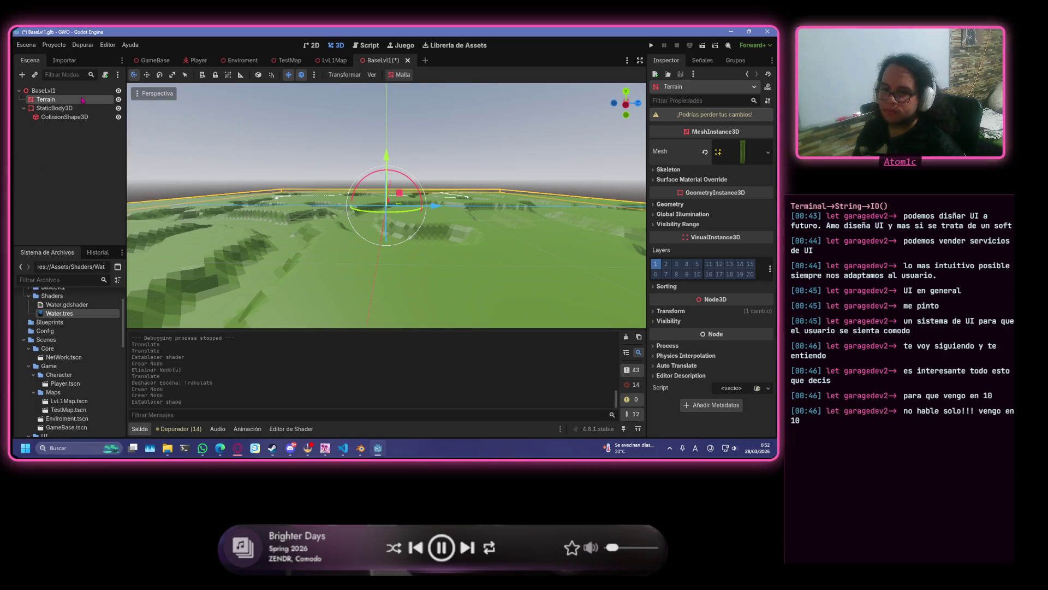
pyautogui.doubleClick(82, 98)
pyautogui.rightClick(83, 99)
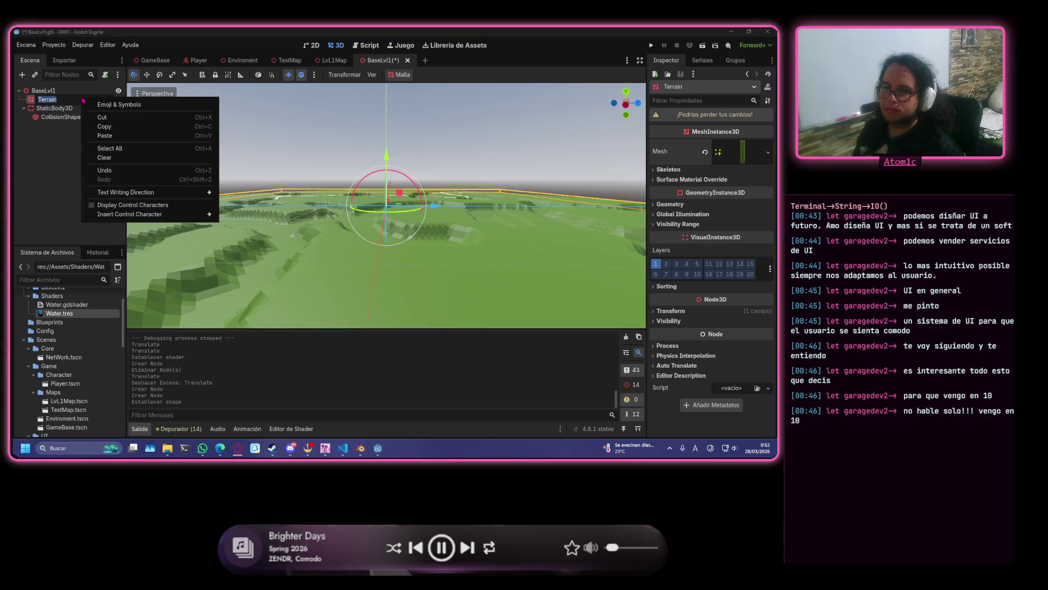
pyautogui.press('Escape')
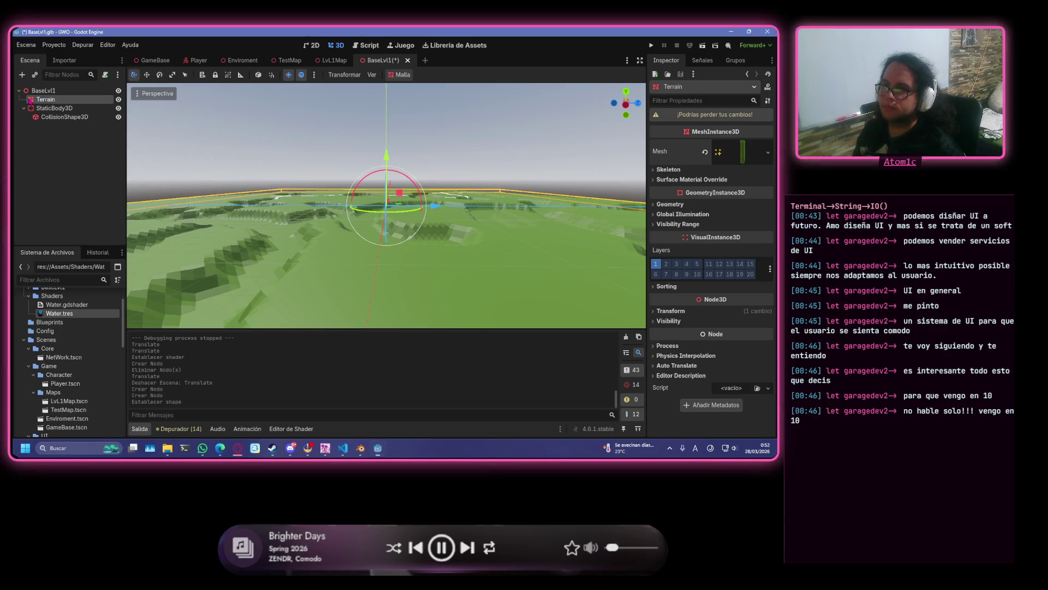
# Begin adding a child node under Terrain, searching 'ate', then cancel
pyautogui.rightClick(32, 100)
pyautogui.click(94, 120)
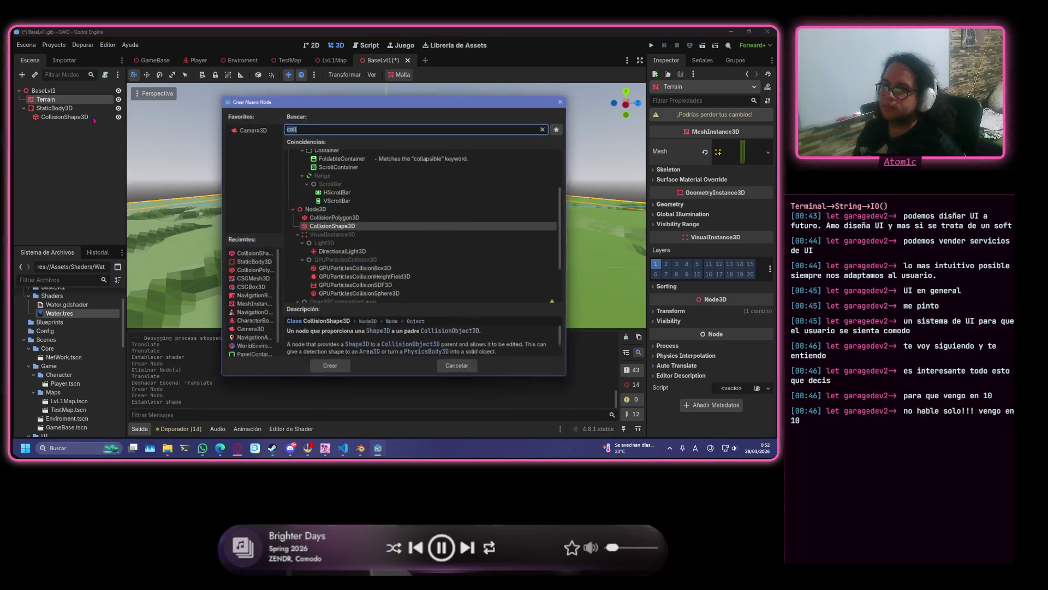
pyautogui.write('ate')
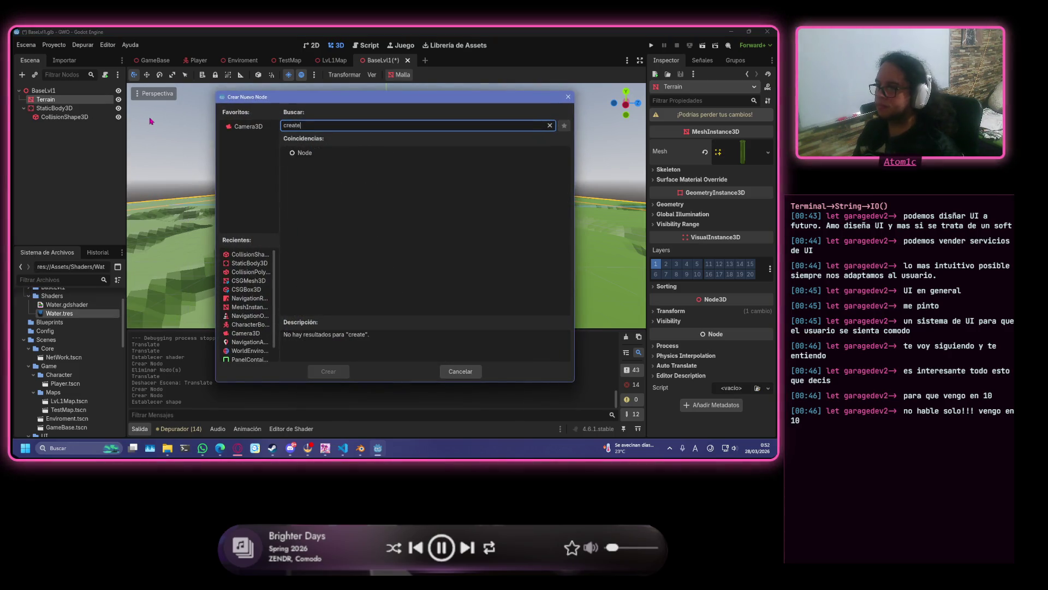
pyautogui.click(568, 97)
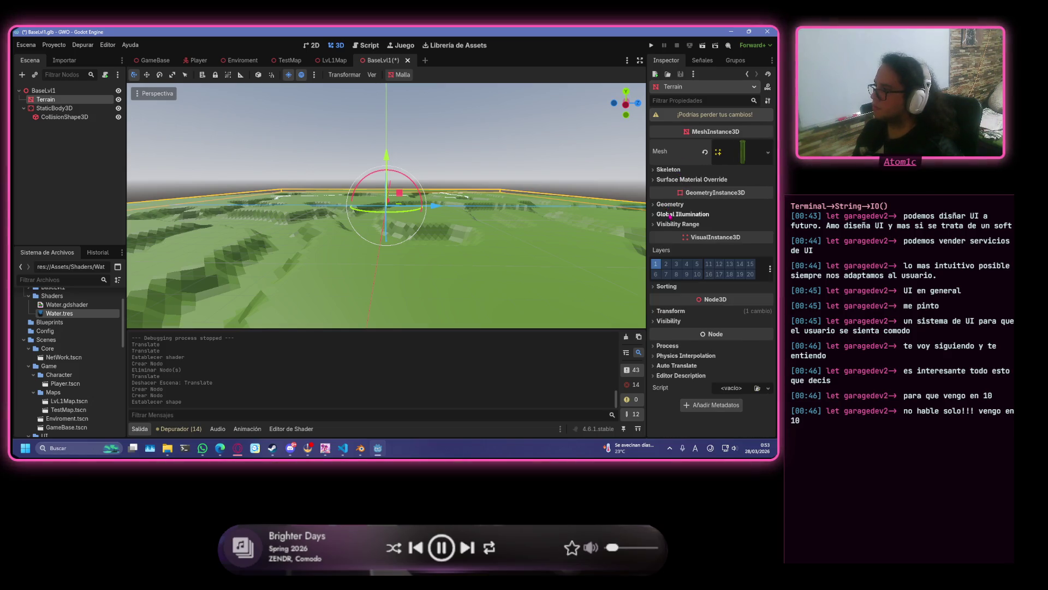
# Check Terrain's Visibility Range, CollisionShape3D and BaseLvl1, then switch to LvL1Map
pyautogui.click(669, 224)
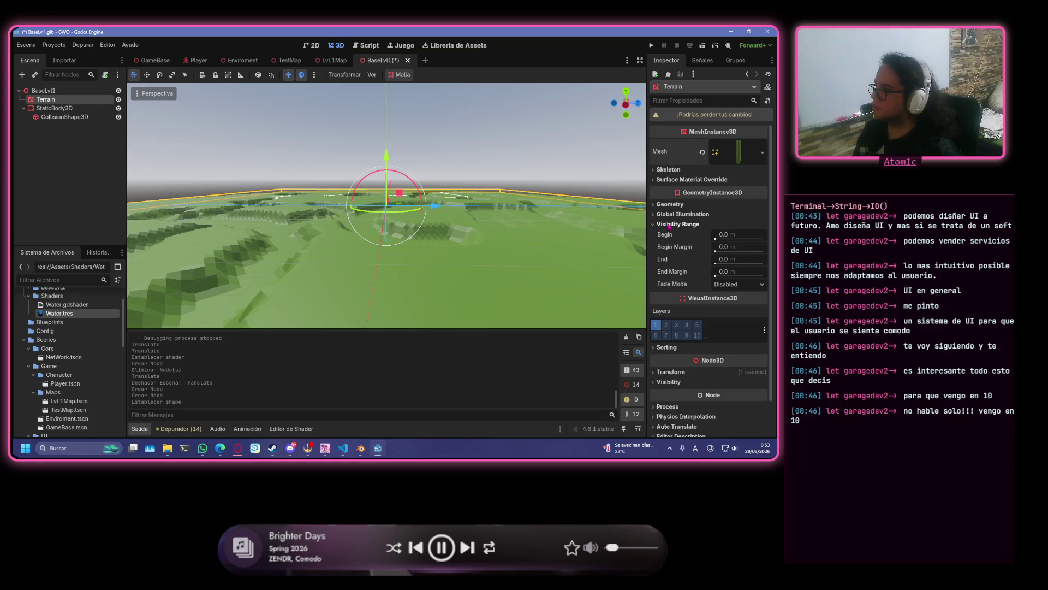
pyautogui.click(59, 117)
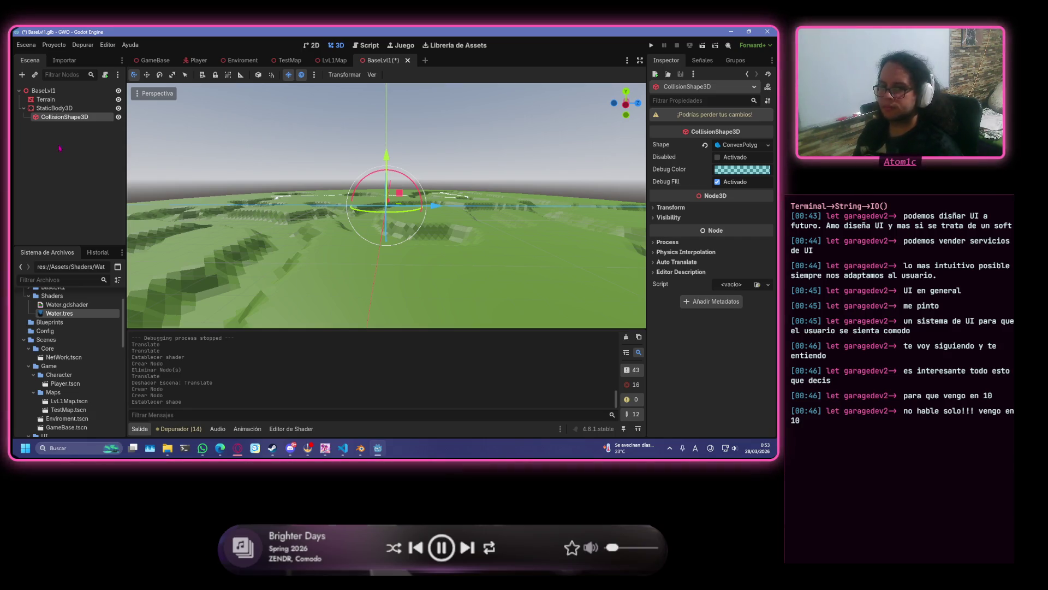
pyautogui.click(70, 92)
pyautogui.rightClick(71, 93)
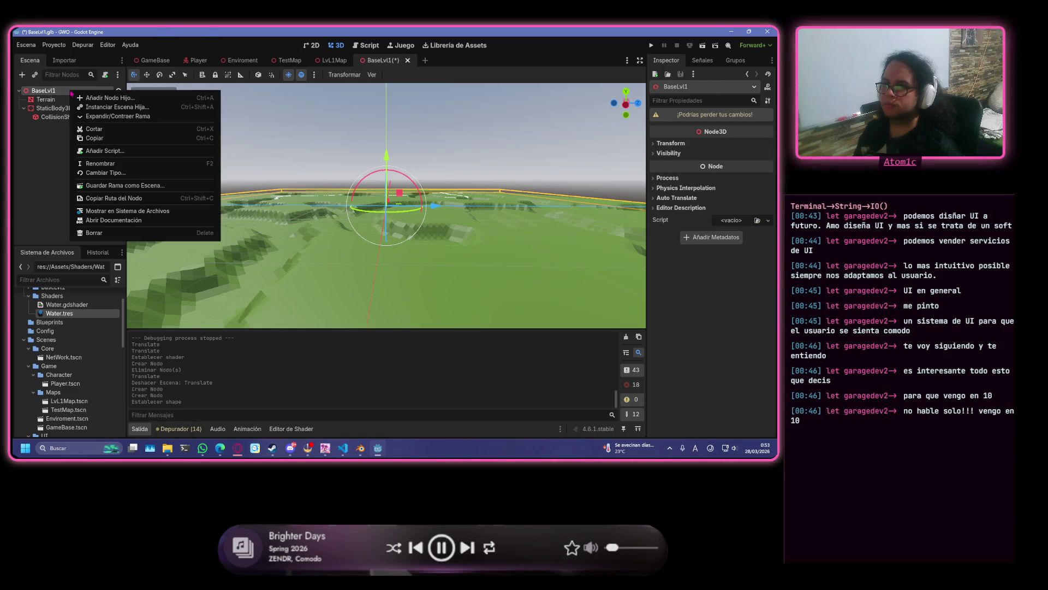
pyautogui.press('Escape')
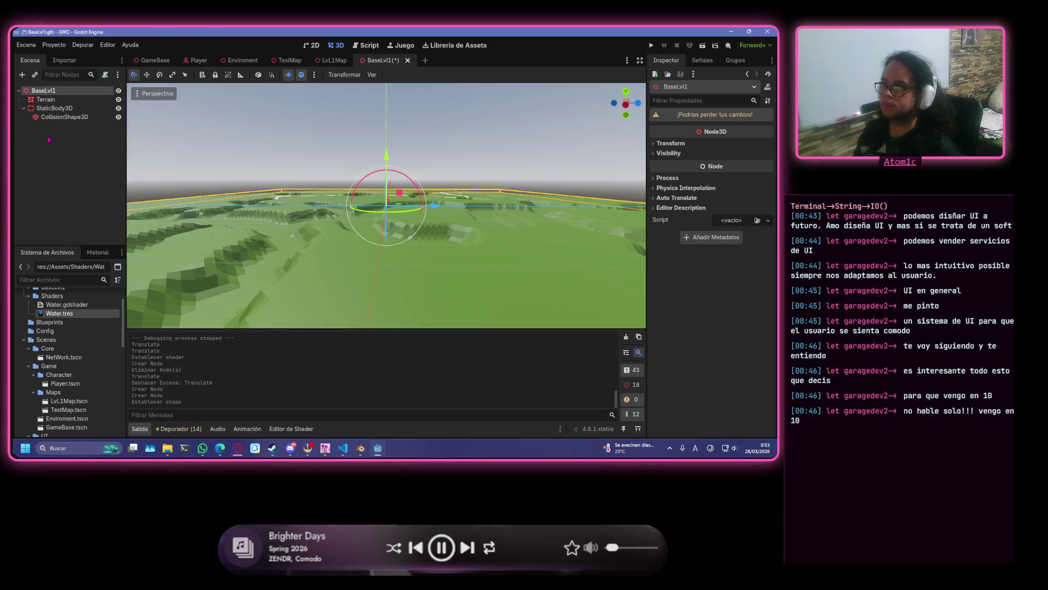
pyautogui.click(334, 59)
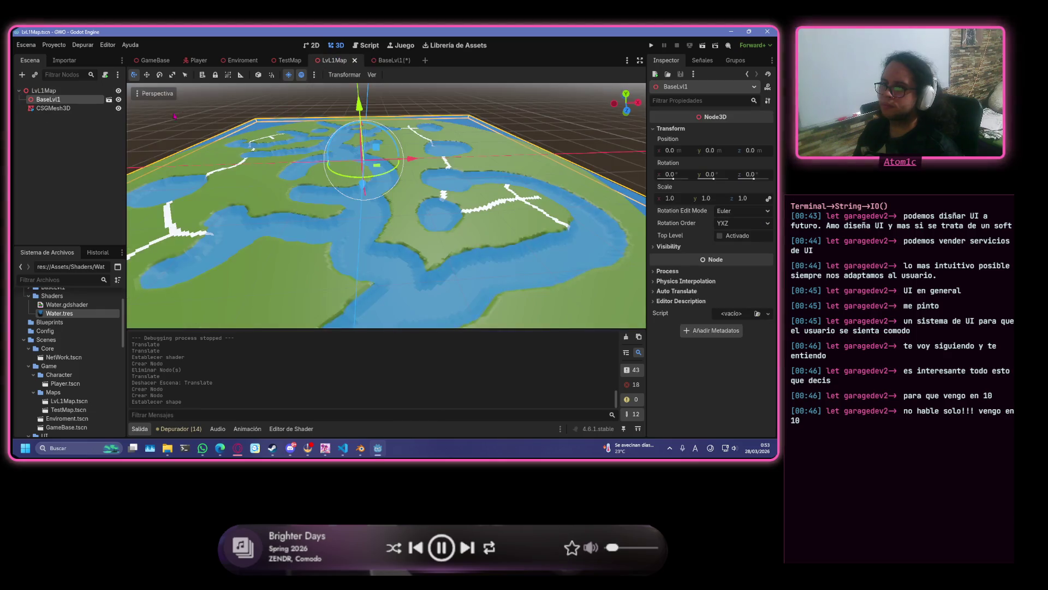
# Open and dismiss the BaseLvl1 instance's node menu in the LvL1Map scene
pyautogui.rightClick(89, 102)
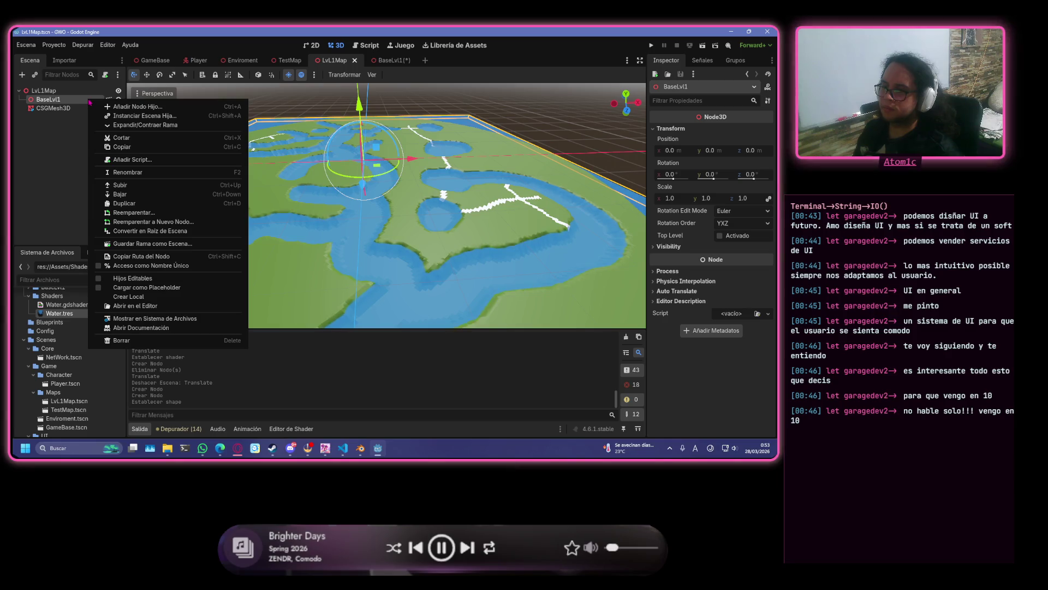
pyautogui.click(70, 131)
pyautogui.scroll(3, 73, 335)
pyautogui.scroll(-5, 72, 335)
pyautogui.scroll(5, 102, 334)
# Check BaseLvl1.glb's file menu in the FileSystem dock, then return to the BaseLvl1 scene
pyautogui.rightClick(66, 331)
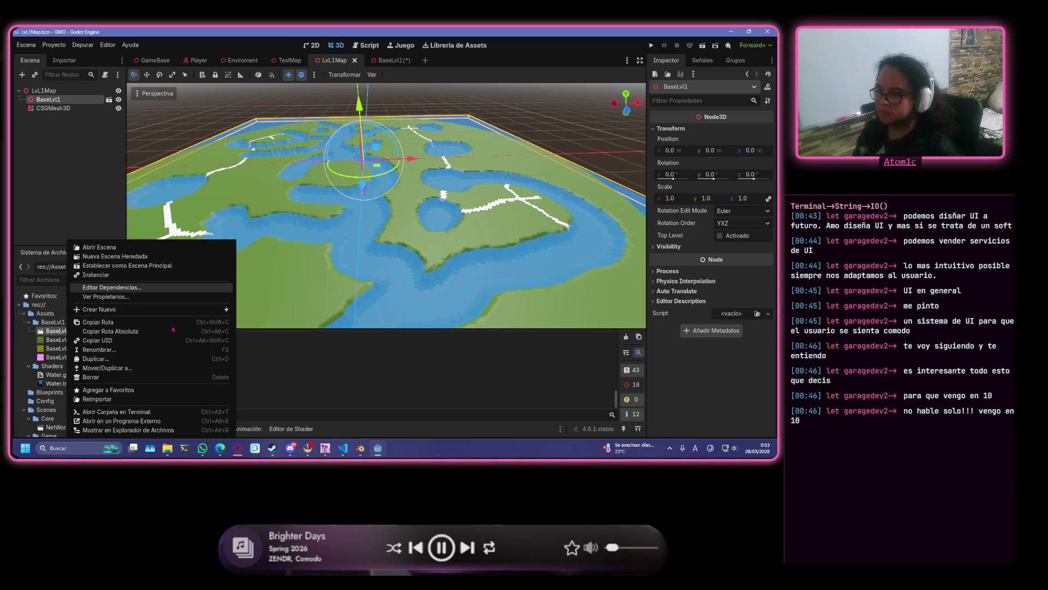
pyautogui.moveTo(200, 311)
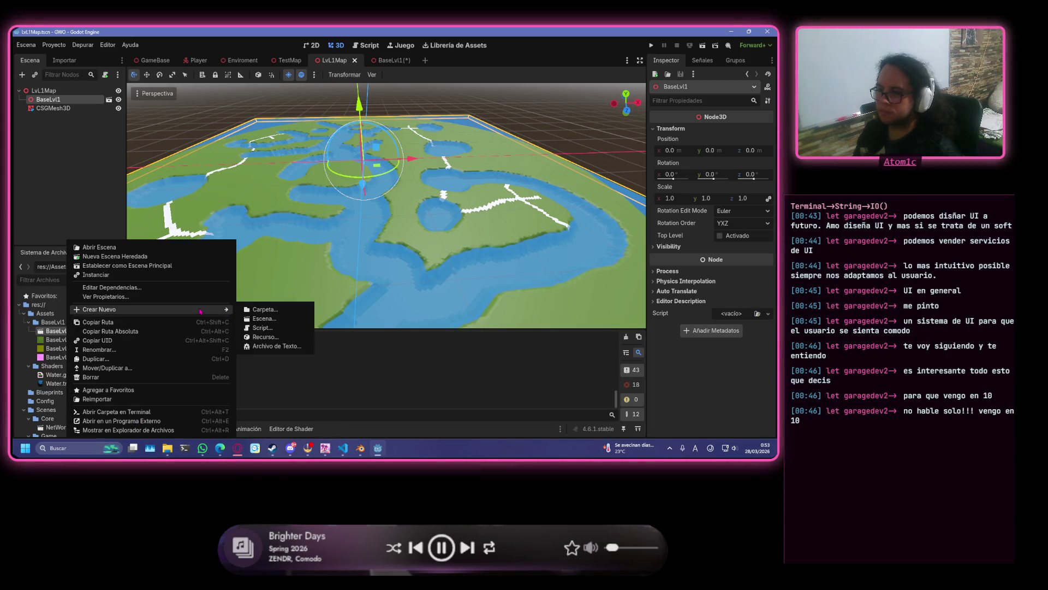
pyautogui.click(104, 198)
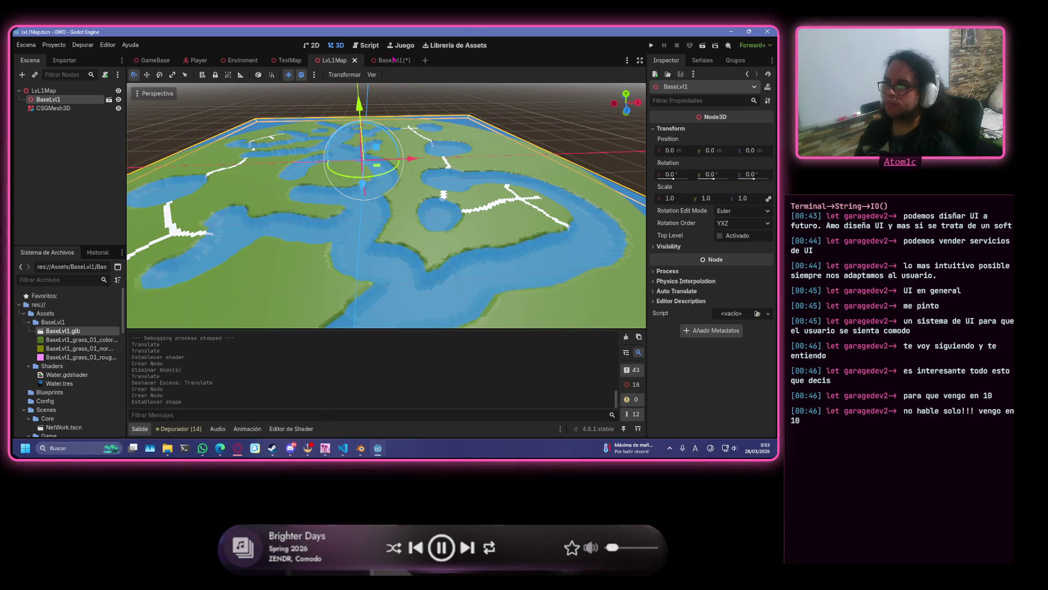
pyautogui.click(388, 60)
# Open the CollisionShape3D node's ConvexPolygonShape3D sub-resource for editing
pyautogui.click(82, 117)
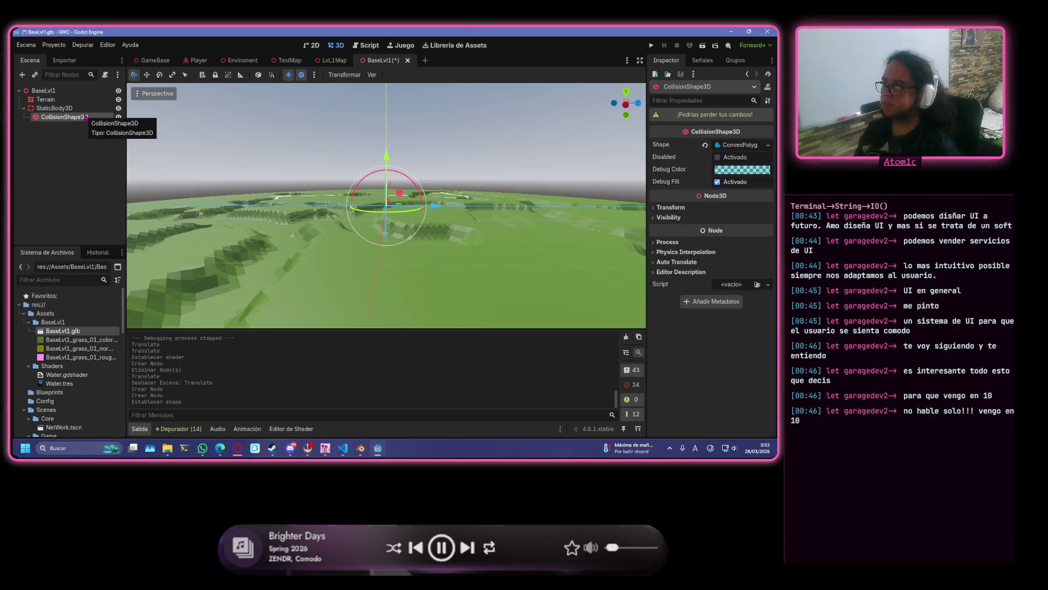
pyautogui.rightClick(85, 117)
pyautogui.moveTo(235, 121)
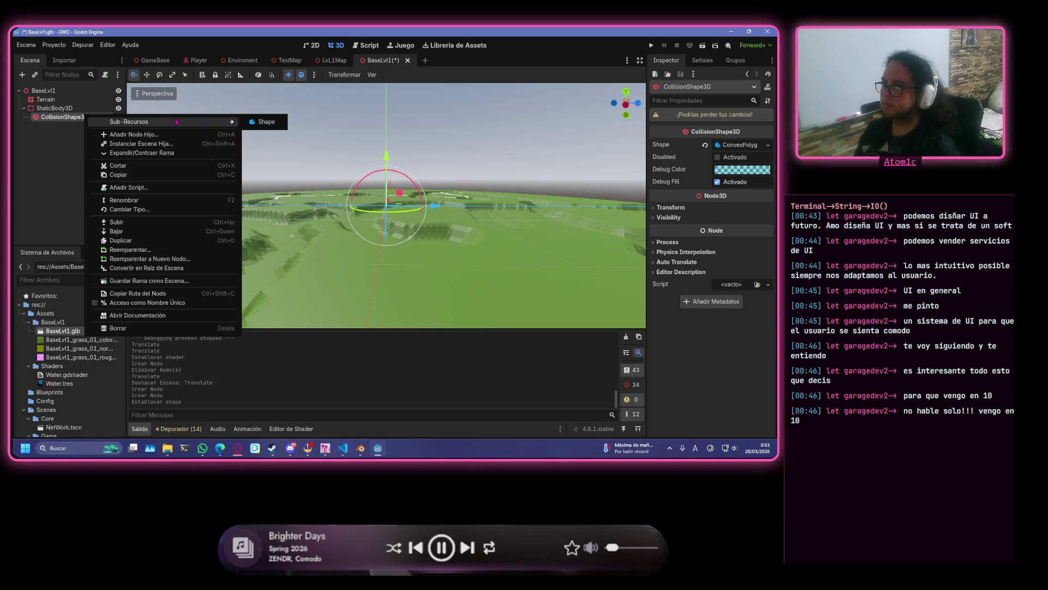
pyautogui.click(275, 122)
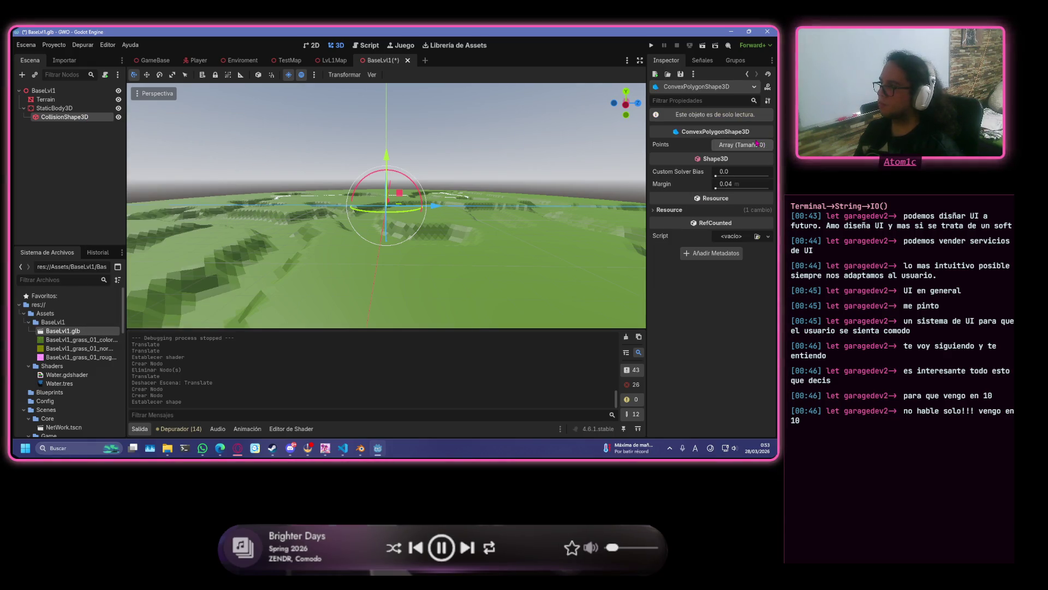
pyautogui.moveTo(480, 164)
pyautogui.mouseDown()
pyautogui.moveTo(438, 198)
pyautogui.moveTo(388, 200)
pyautogui.mouseUp()
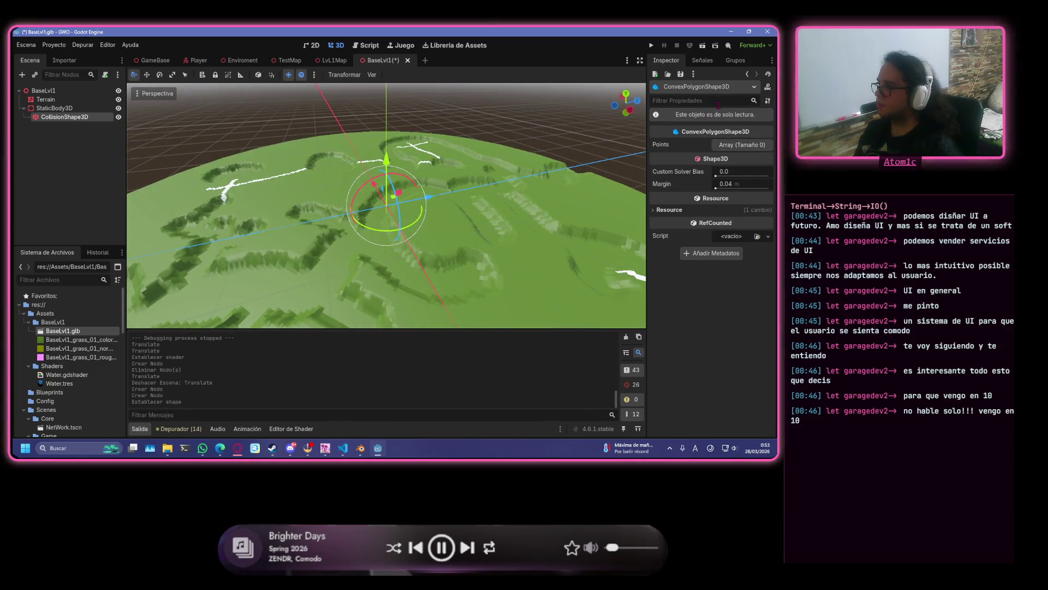
# Expand the shape's Points array, set its size to 3, then back toward 0
pyautogui.click(734, 145)
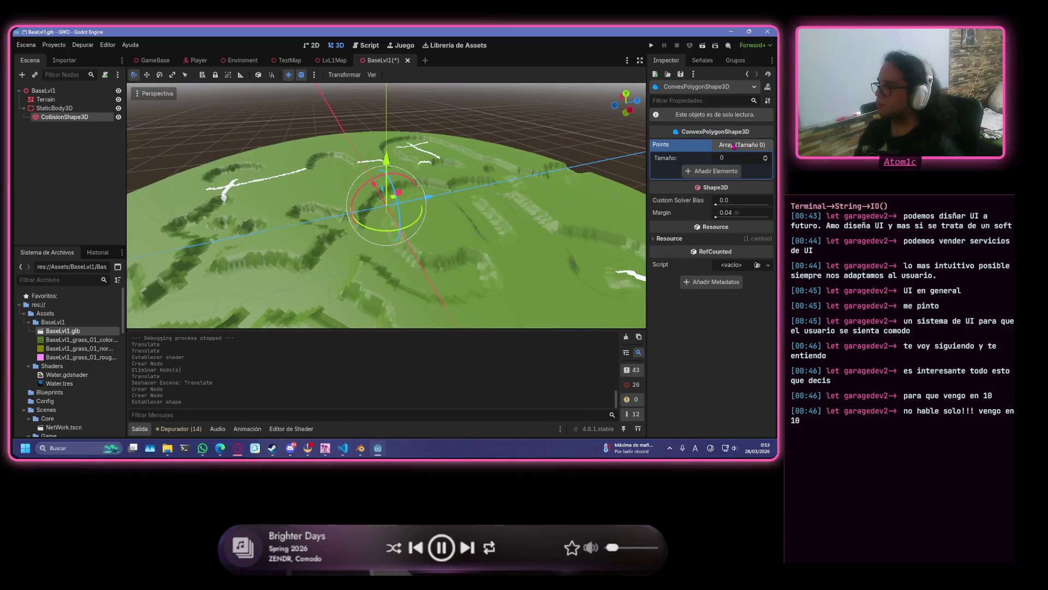
pyautogui.click(765, 156)
pyautogui.click(766, 156)
pyautogui.click(765, 156)
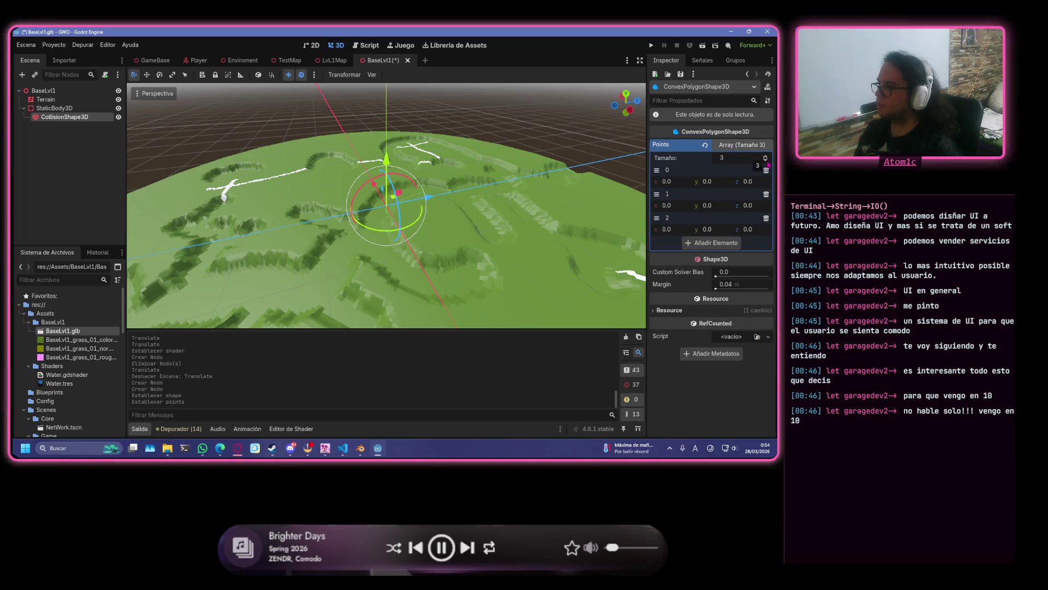
pyautogui.click(766, 160)
pyautogui.click(766, 160)
pyautogui.click(765, 160)
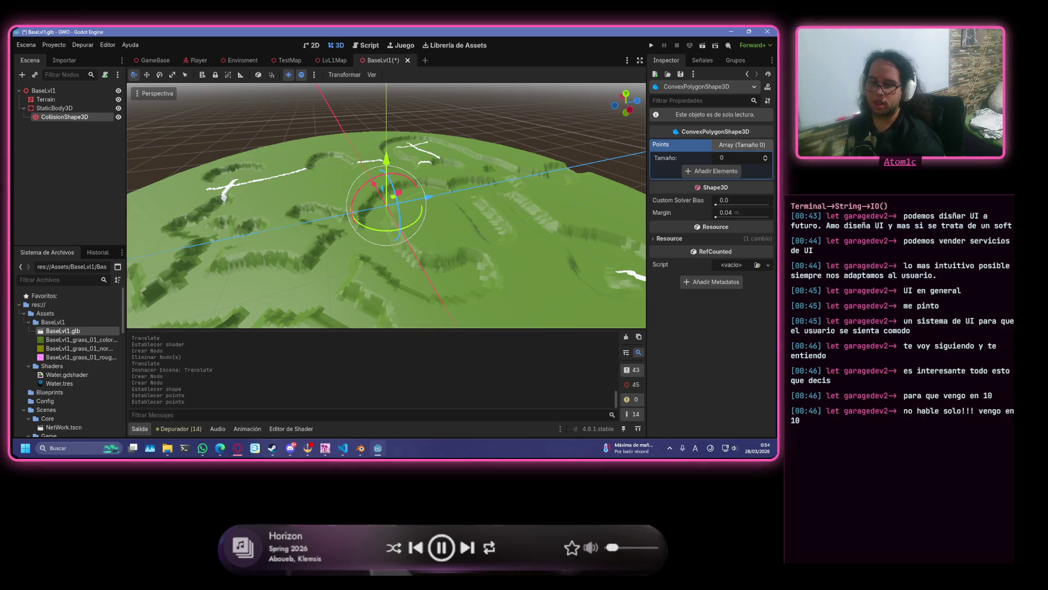
# Move the Terrain node under CollisionShape3D and dismiss the unknown glb format alerts
pyautogui.click(437, 236)
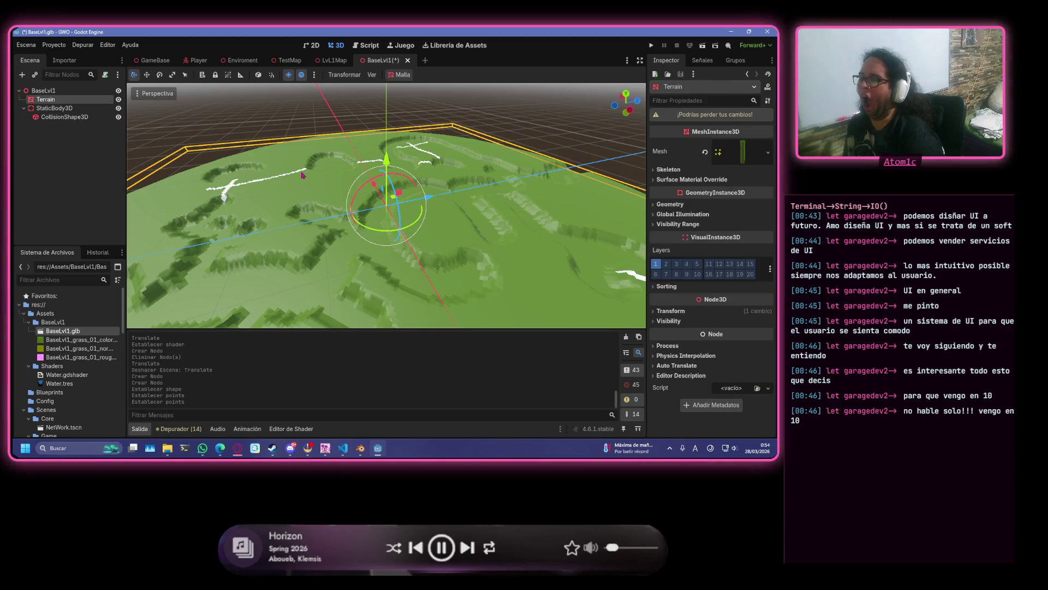
pyautogui.moveTo(246, 174); pyautogui.dragTo(149, 122)
pyautogui.moveTo(52, 100); pyautogui.dragTo(94, 117)
pyautogui.rightClick(91, 117)
pyautogui.click(78, 118)
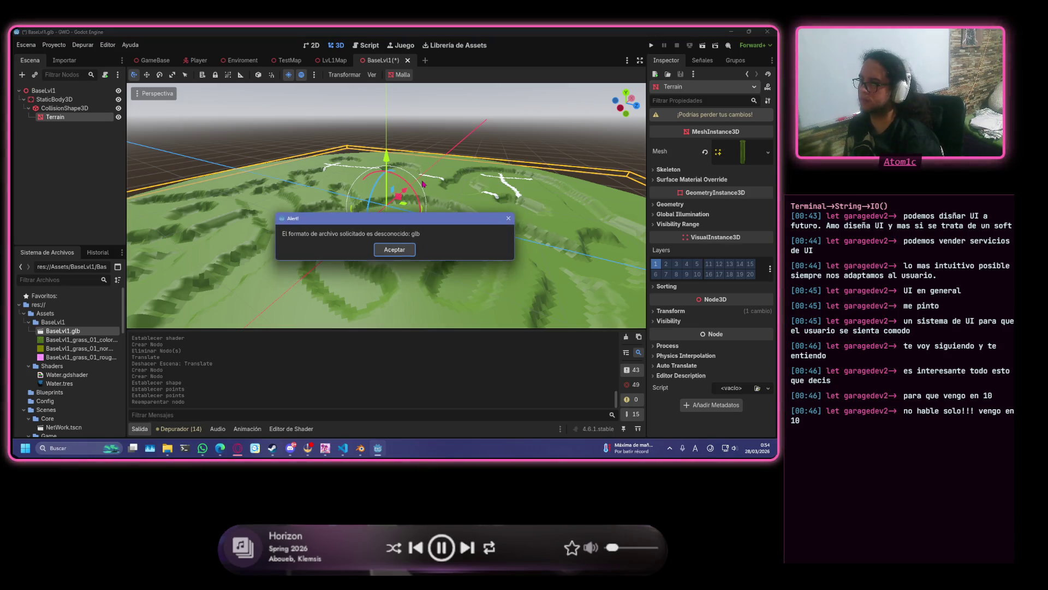
pyautogui.click(395, 251)
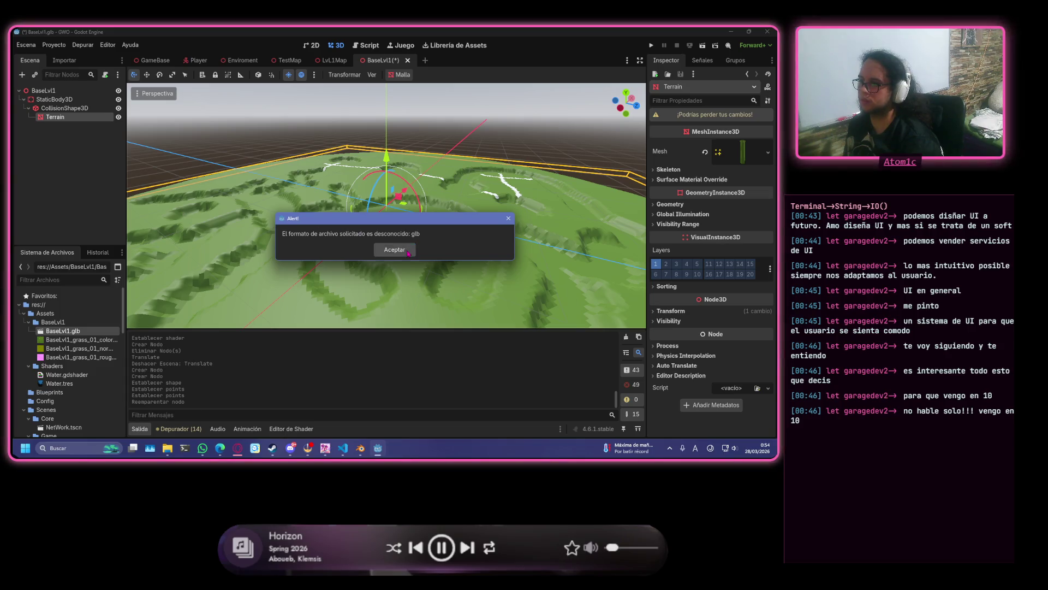
pyautogui.click(408, 252)
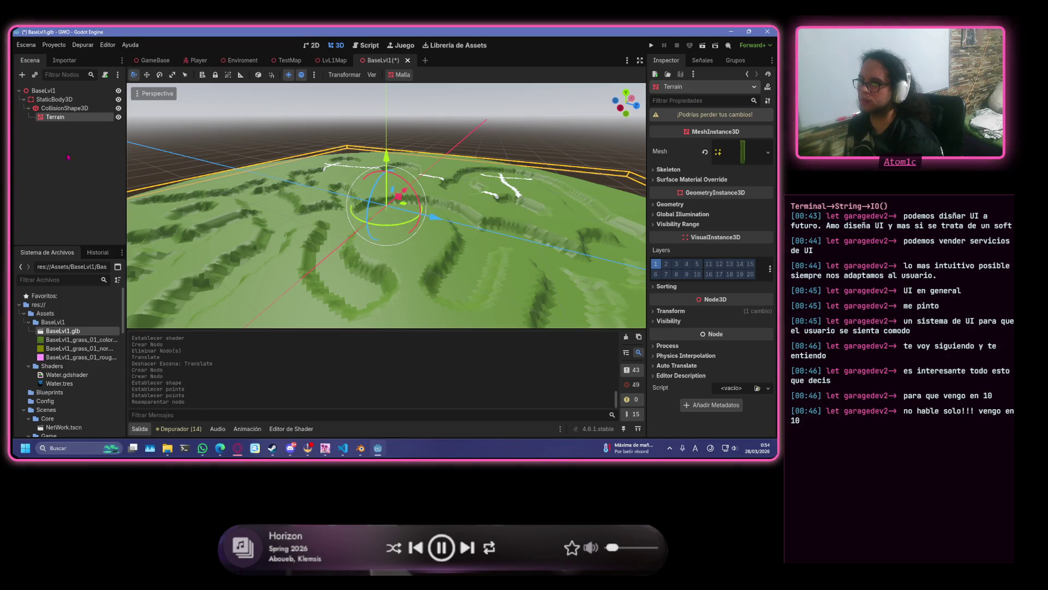
# Try saving BaseLvl1 under a new name, then close the BaseLvl1 tab choosing 'No Guardar'
pyautogui.rightClick(399, 59)
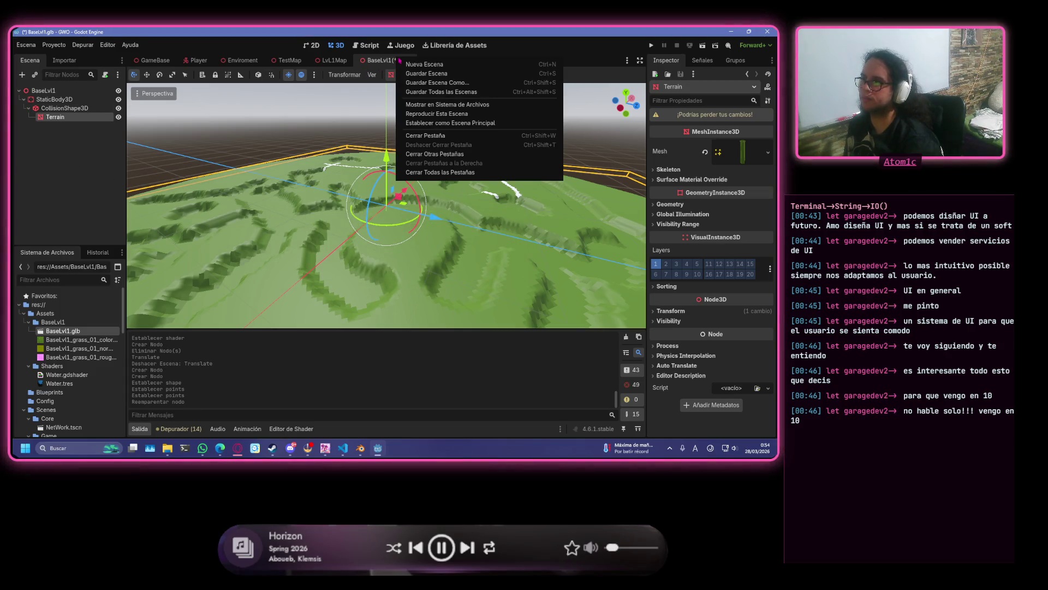
pyautogui.click(460, 84)
pyautogui.click(402, 250)
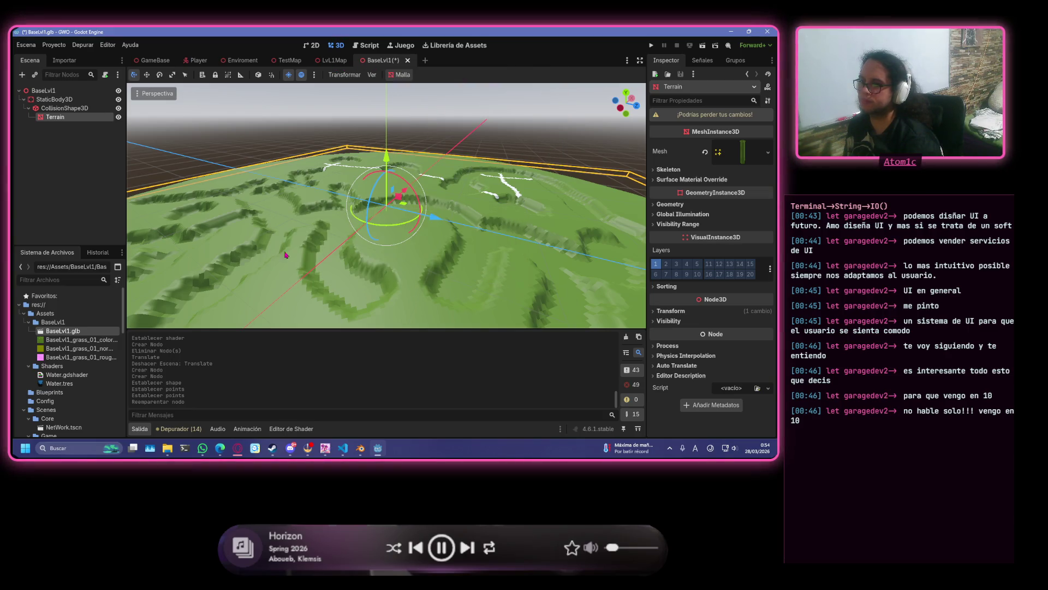
pyautogui.click(68, 164)
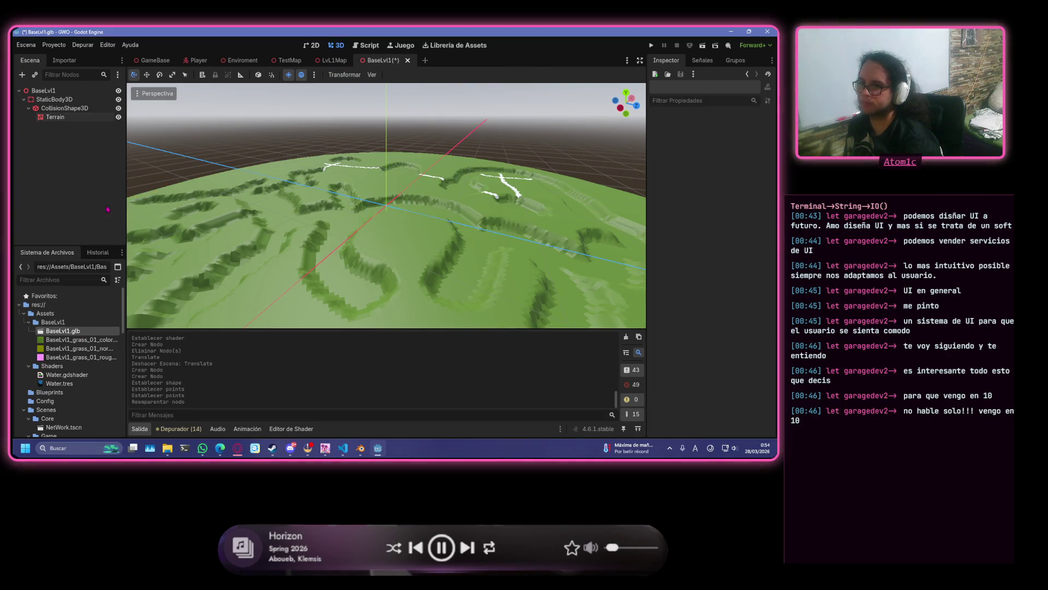
pyautogui.click(66, 92)
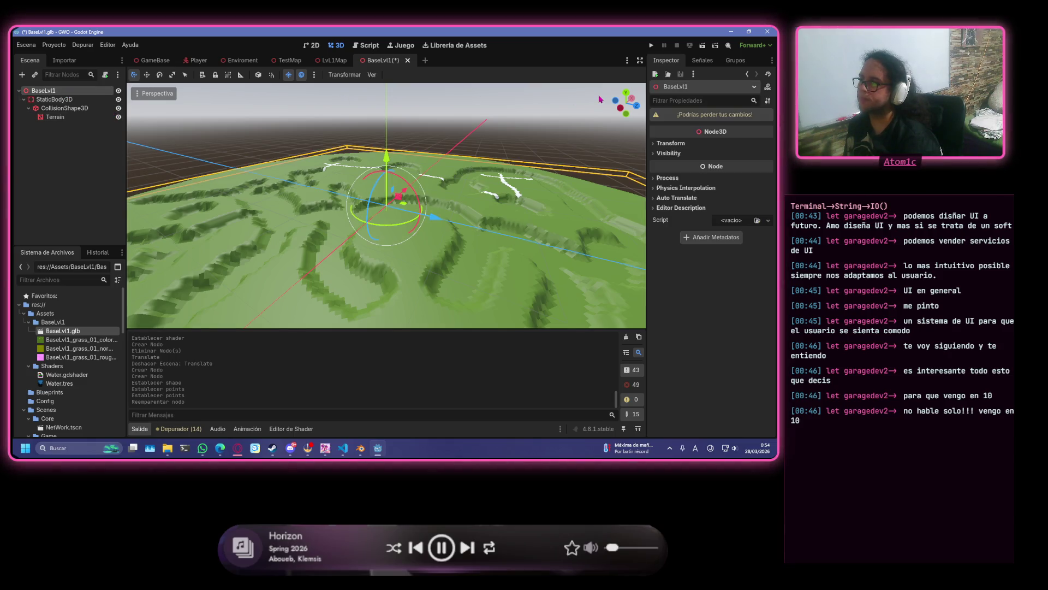
pyautogui.click(407, 61)
pyautogui.click(456, 263)
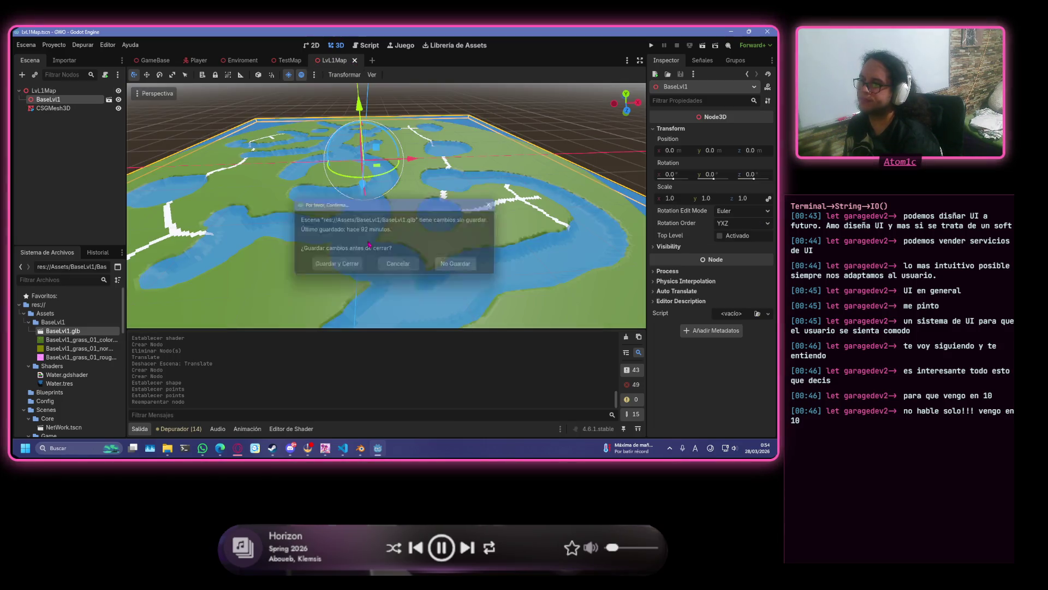
pyautogui.rightClick(59, 91)
# Add a StaticBody3D child node to LvL1Map
pyautogui.click(82, 99)
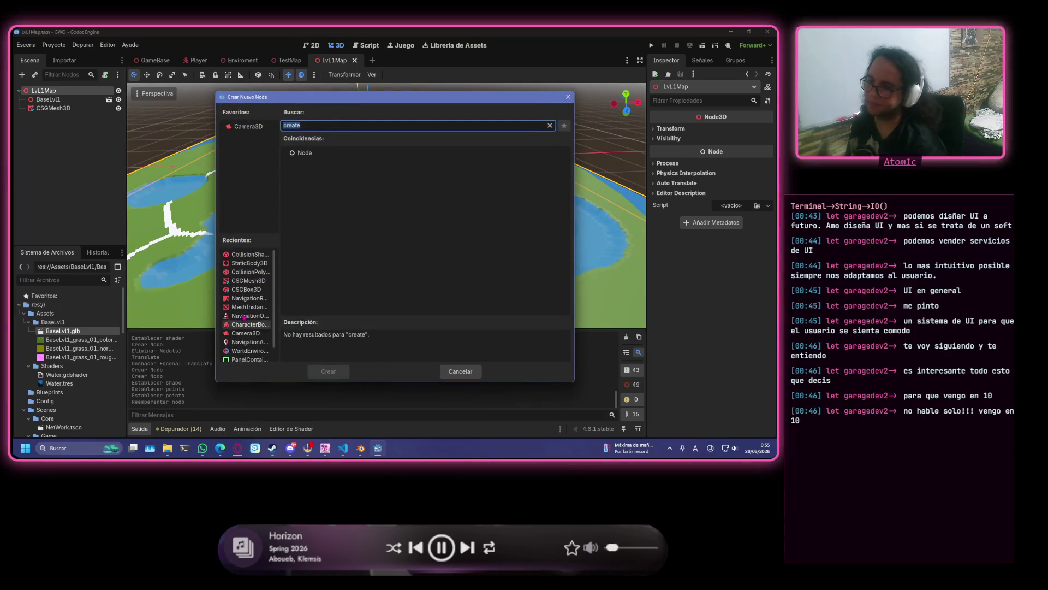
pyautogui.click(250, 262)
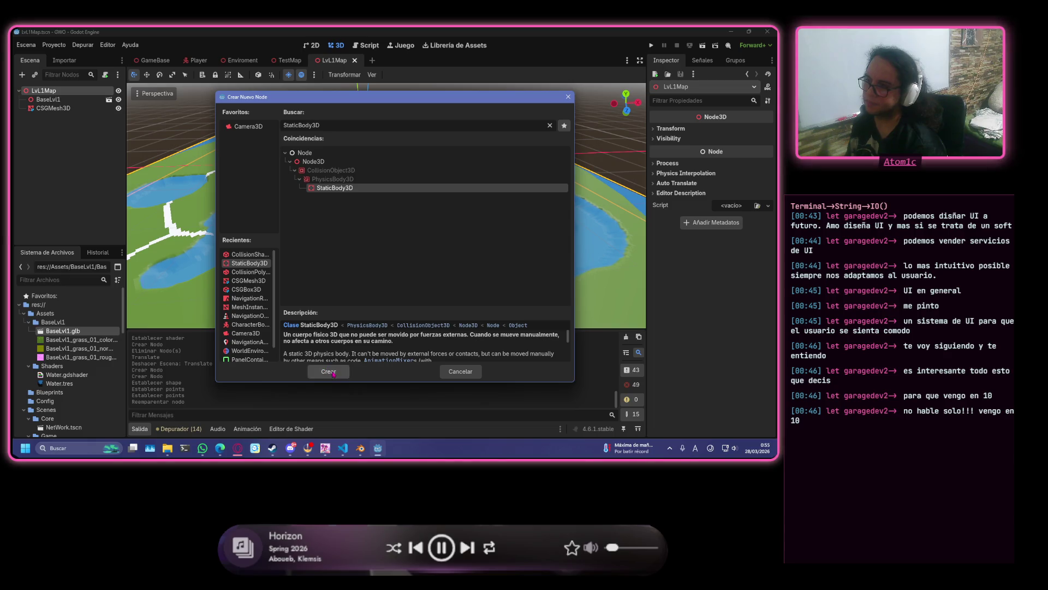
pyautogui.click(329, 371)
pyautogui.rightClick(65, 119)
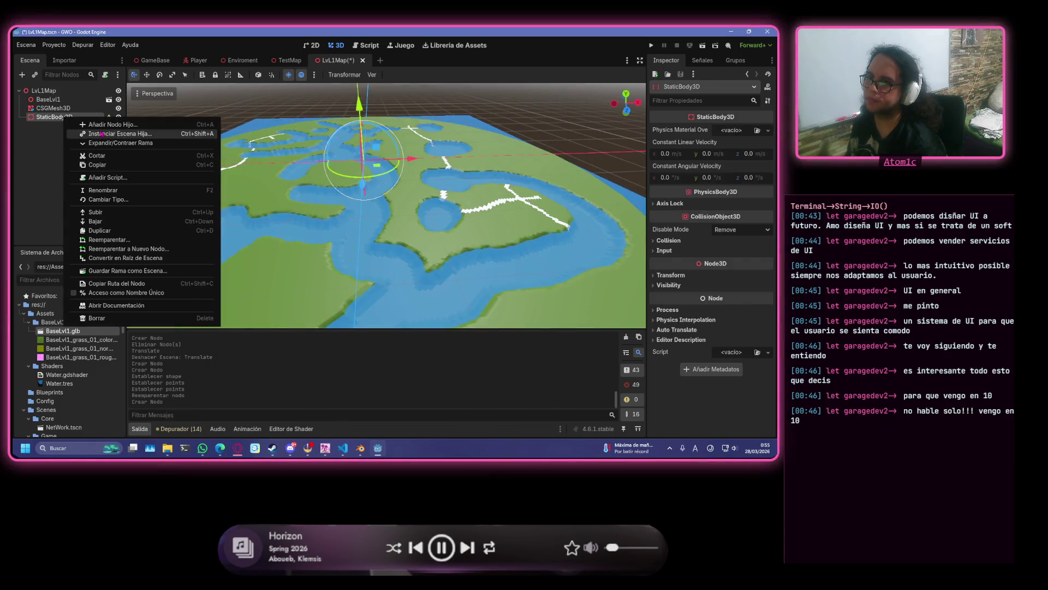
pyautogui.click(87, 124)
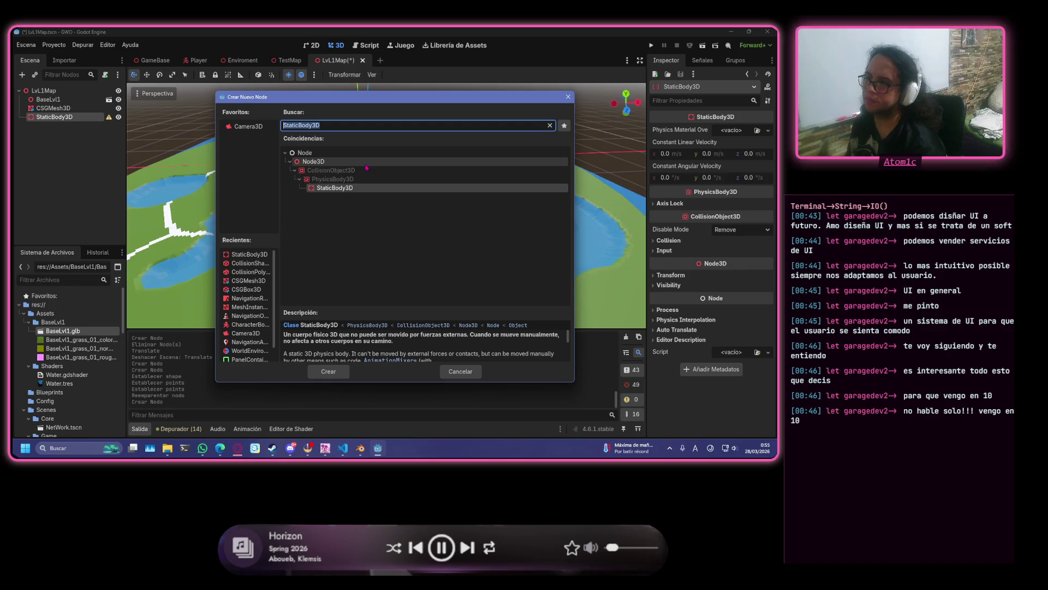
pyautogui.click(460, 371)
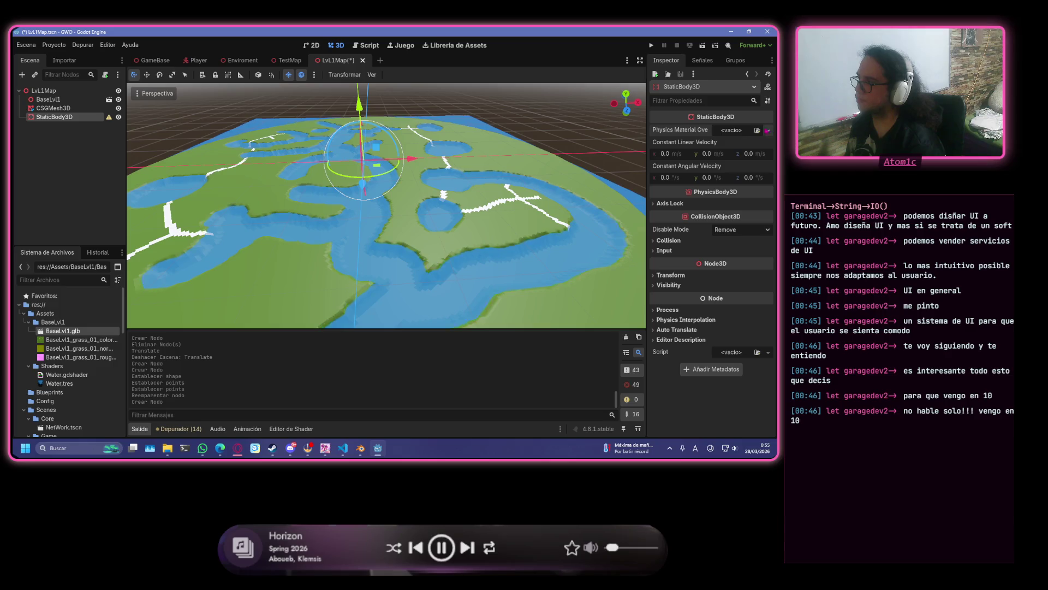
# Give StaticBody3D a CollisionShape3D child with a new ConvexPolygonShape3D, and drag BaseLvl1 under it
pyautogui.rightClick(85, 120)
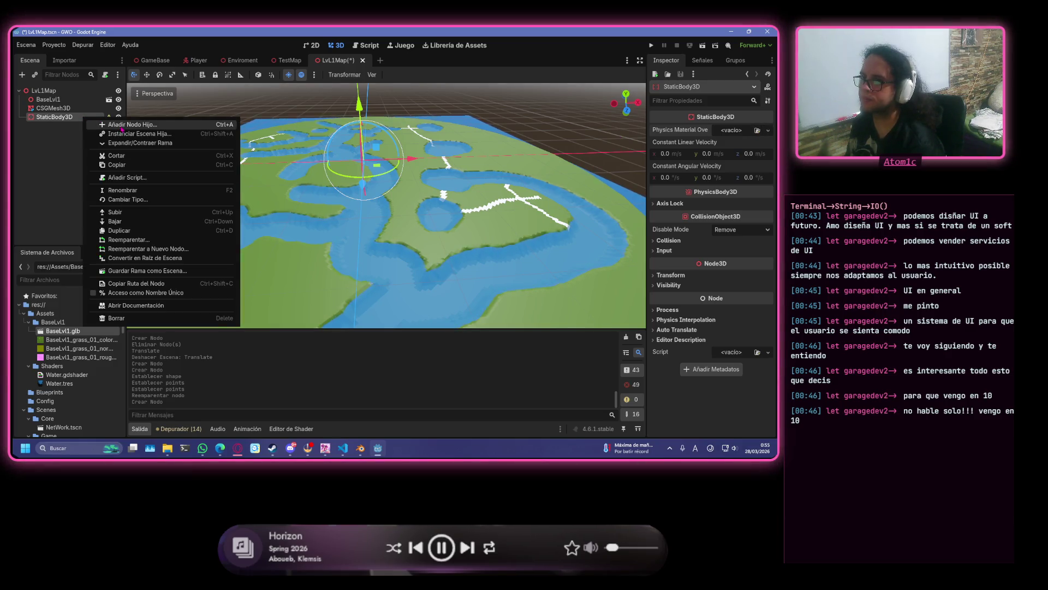
pyautogui.click(101, 125)
pyautogui.click(251, 263)
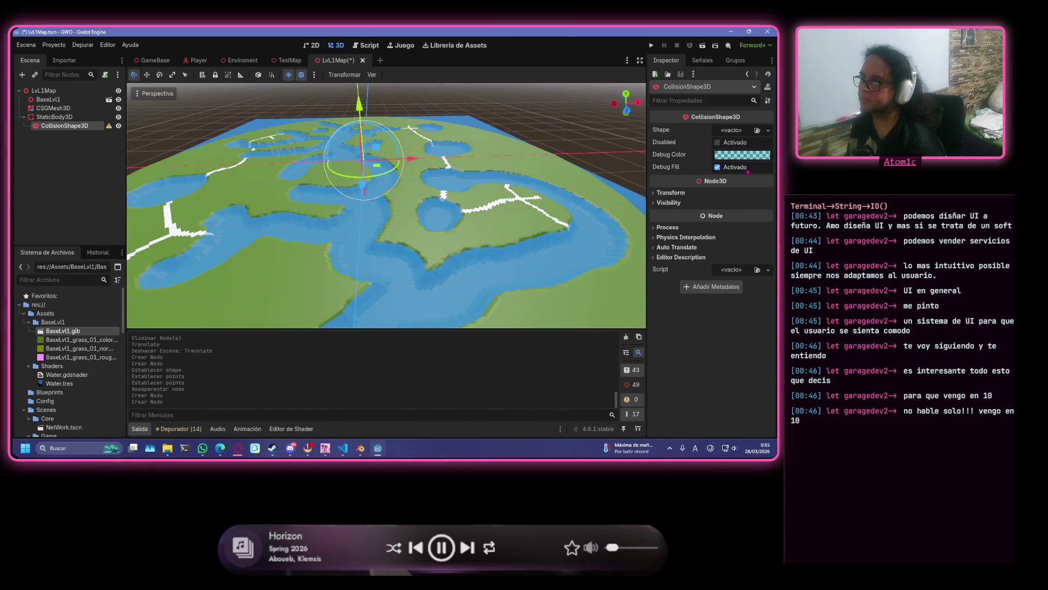
pyautogui.click(769, 130)
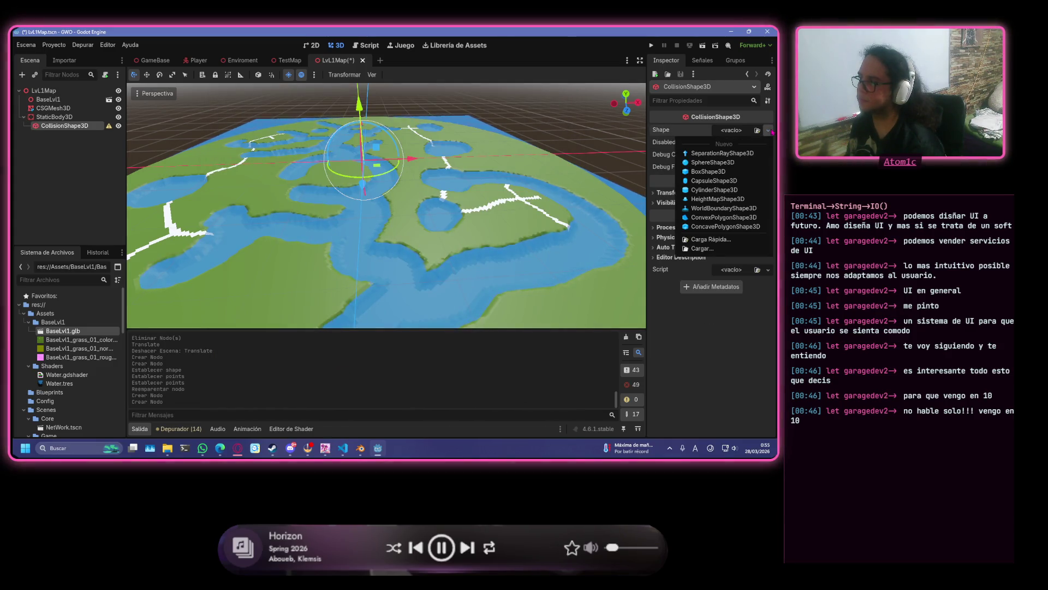
pyautogui.click(741, 221)
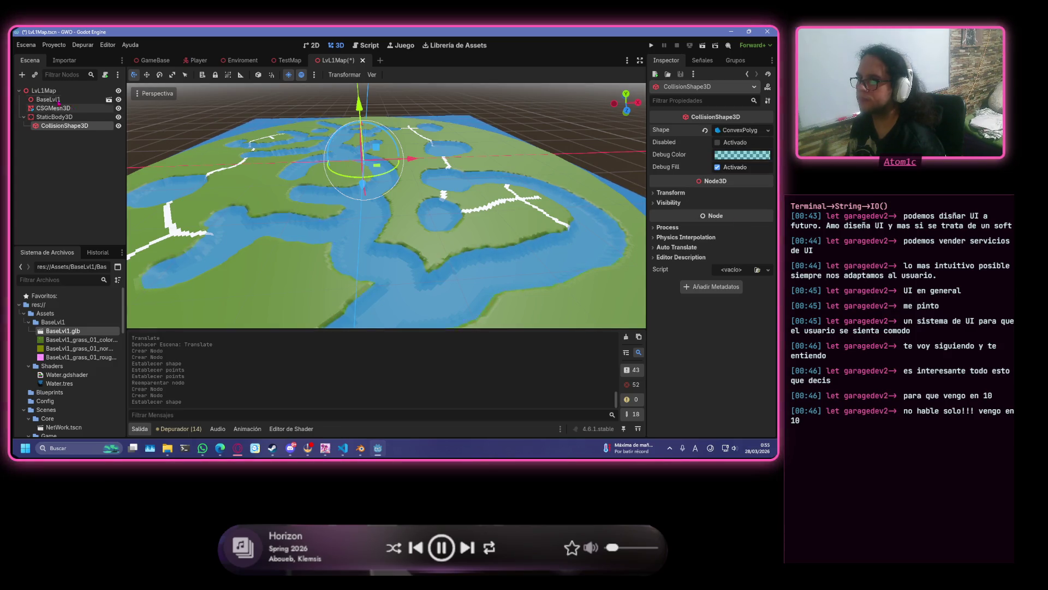
pyautogui.moveTo(62, 107); pyautogui.dragTo(60, 126)
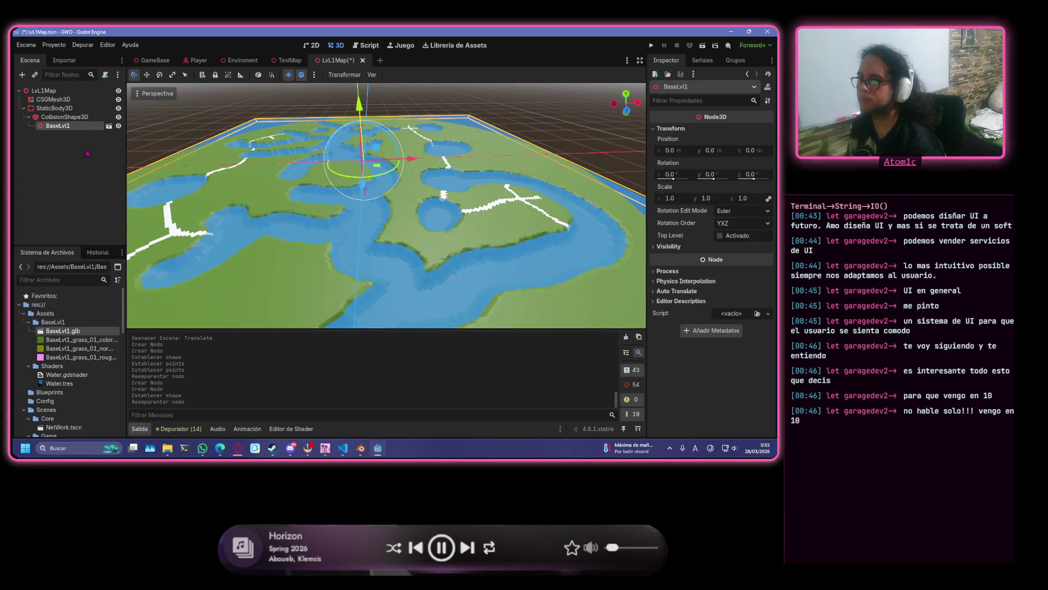
# Save LvL1Map with Ctrl+S, inspect the BaseLvl1 and CollisionShape3D nodes, then show GameBase.gd
pyautogui.hotkey('ctrl', 's')
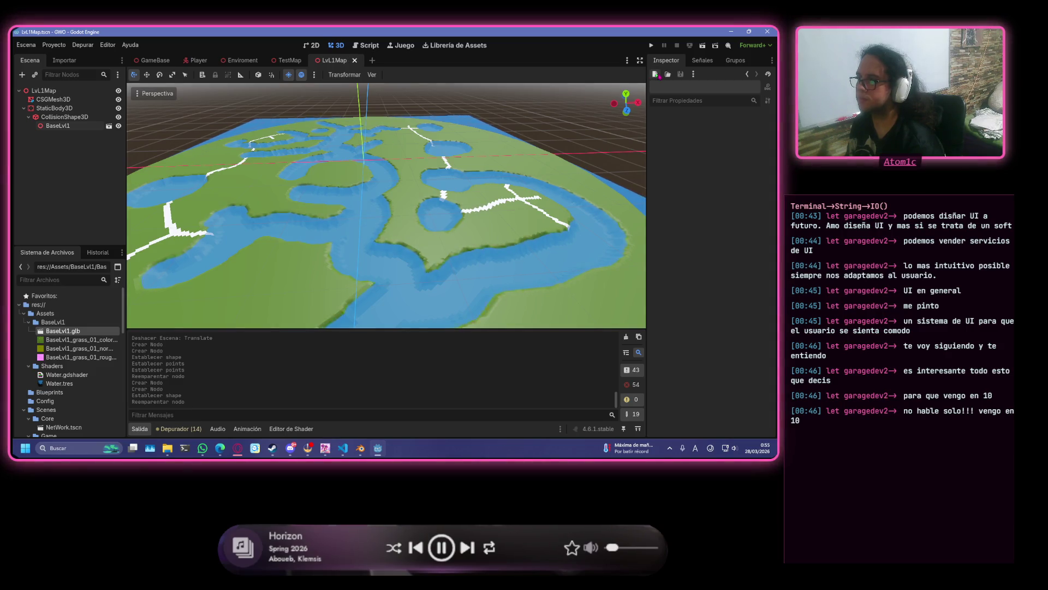
pyautogui.click(490, 224)
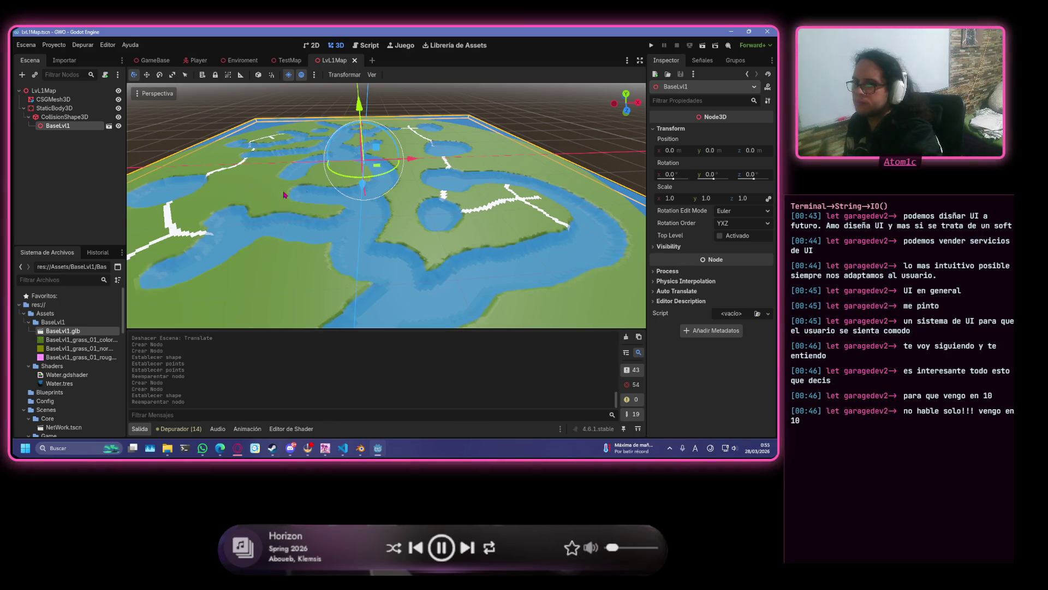
pyautogui.moveTo(415, 180)
pyautogui.mouseDown()
pyautogui.moveTo(461, 163)
pyautogui.moveTo(386, 162)
pyautogui.mouseUp()
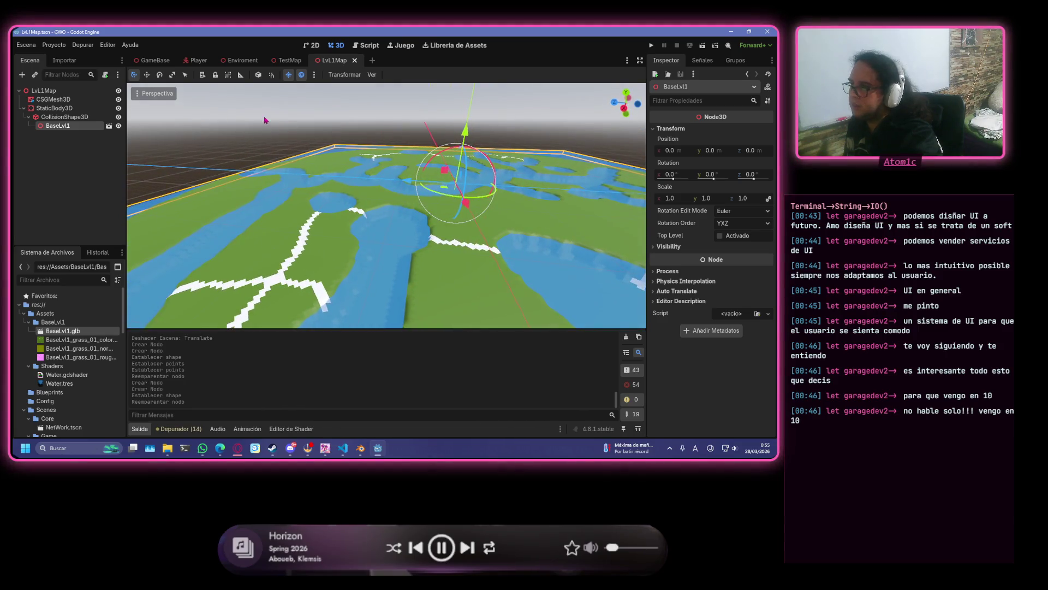
pyautogui.click(82, 117)
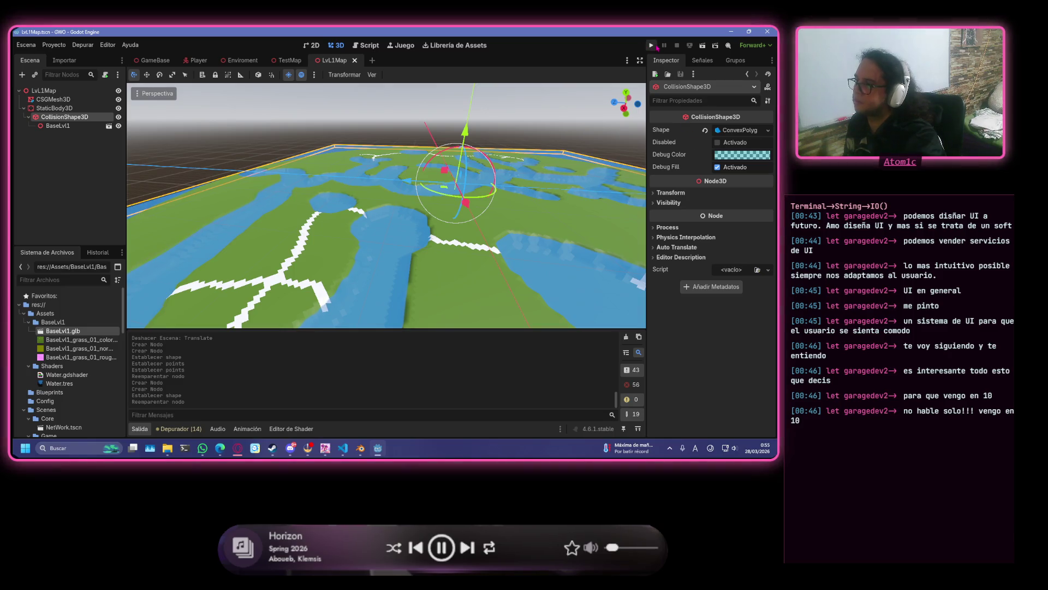
pyautogui.click(370, 48)
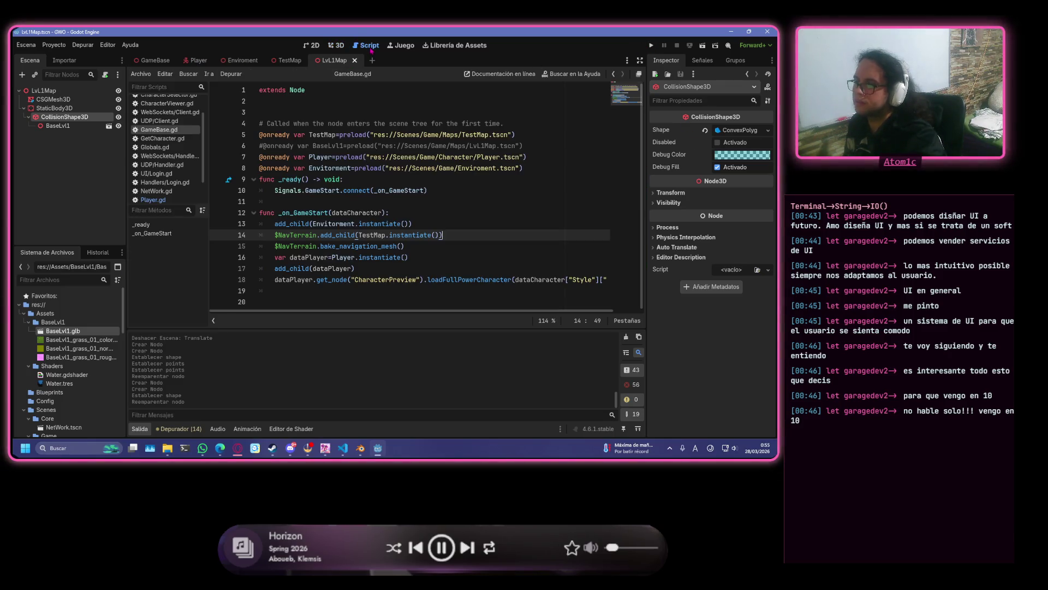
# Uncomment line 6's BaseLvl1 preload and swap TestMap for BaseLvl1 in line 14's add_child, then save
pyautogui.click(260, 146)
pyautogui.press('Delete')
pyautogui.click(387, 234)
pyautogui.moveTo(364, 234); pyautogui.dragTo(361, 234)
pyautogui.write('L')
pyautogui.press('BackSpace')
pyautogui.write('L')
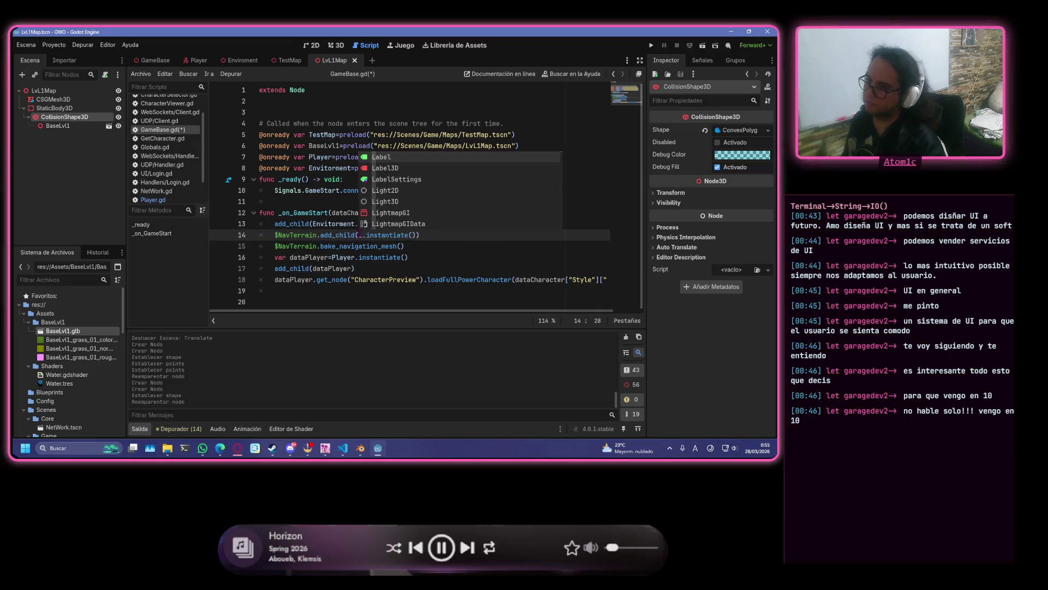
pyautogui.press('BackSpace')
pyautogui.write('Base')
pyautogui.press('Return')
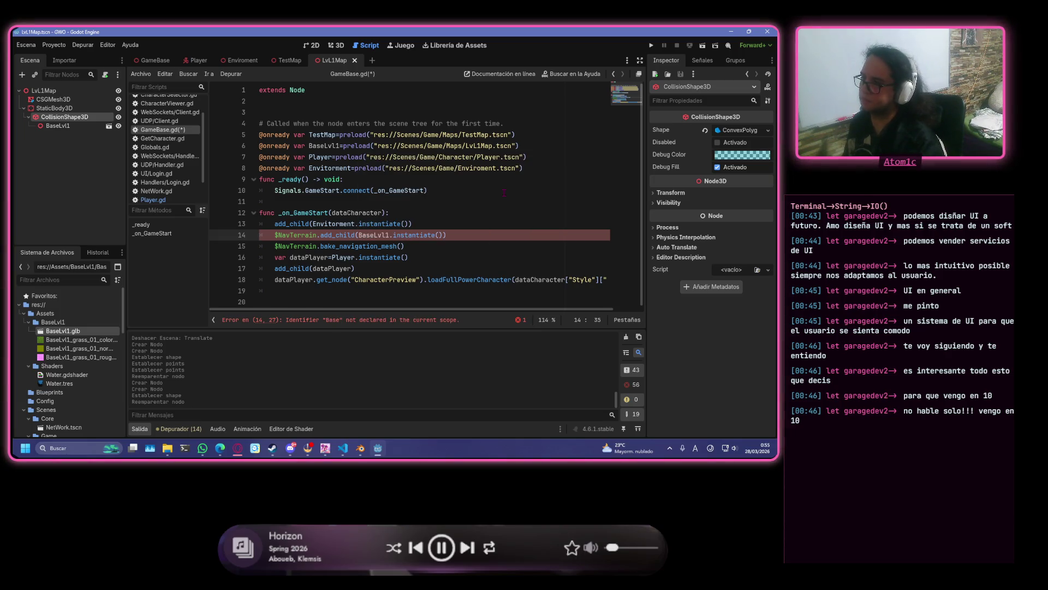
pyautogui.hotkey('ctrl', 's')
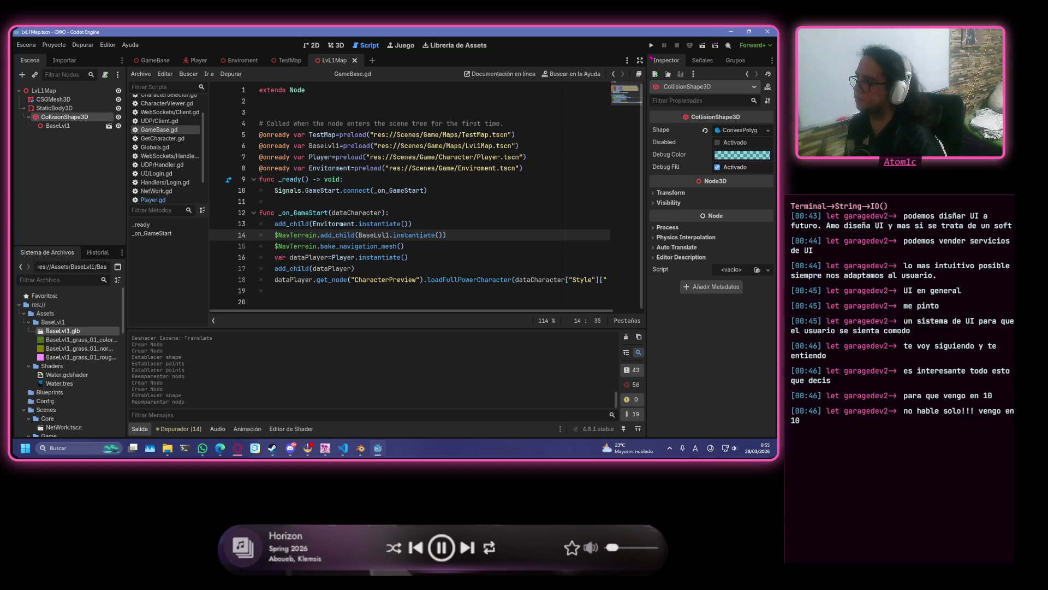
pyautogui.click(651, 48)
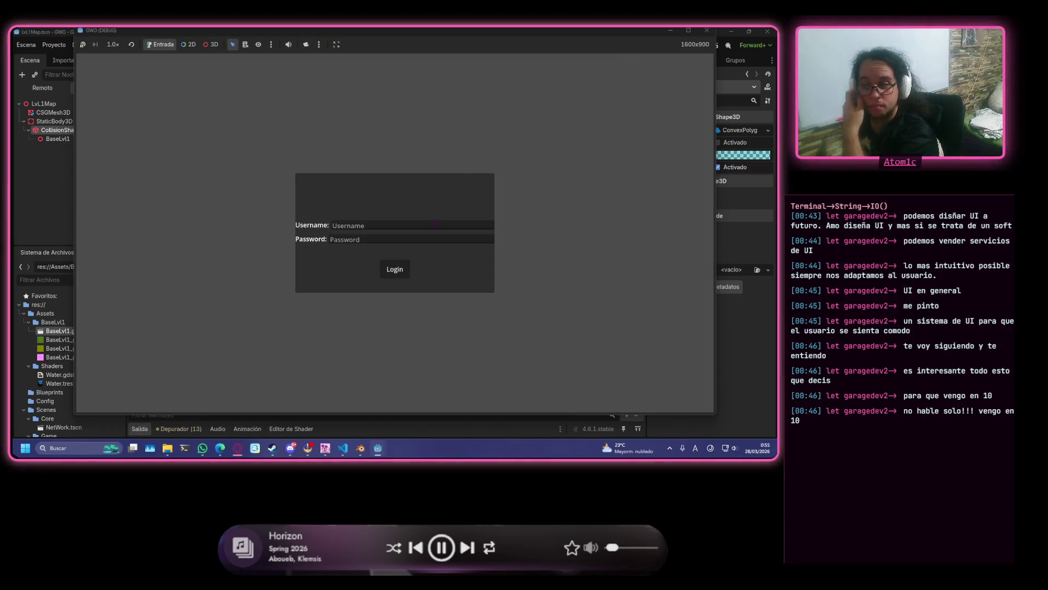
# Log in to the game with the username and password, then start playing the level
pyautogui.click(438, 224)
pyautogui.press('Tab')
pyautogui.press('Tab')
pyautogui.press('Return')
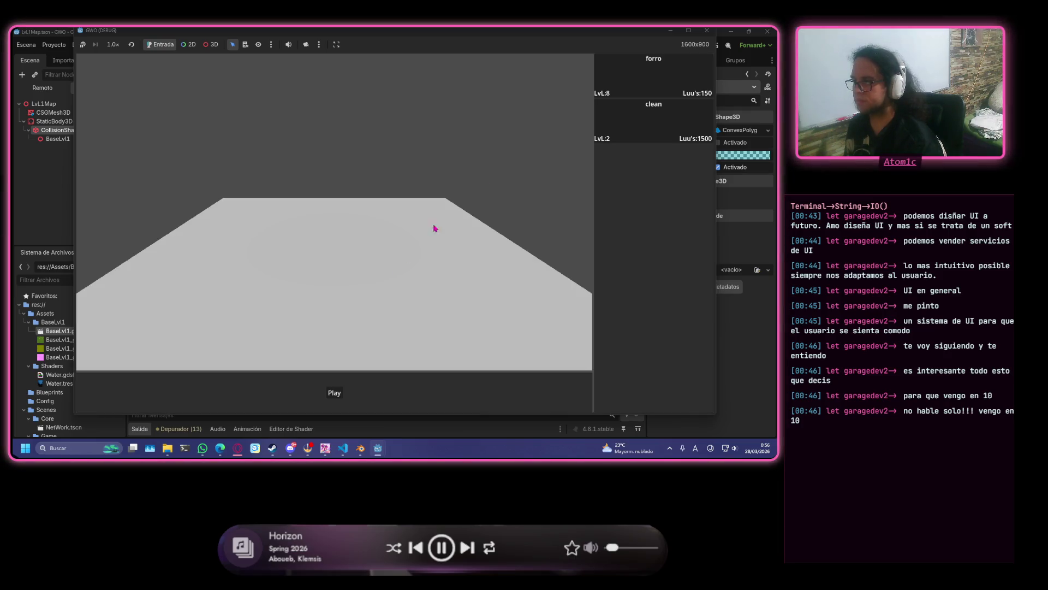
pyautogui.click(341, 394)
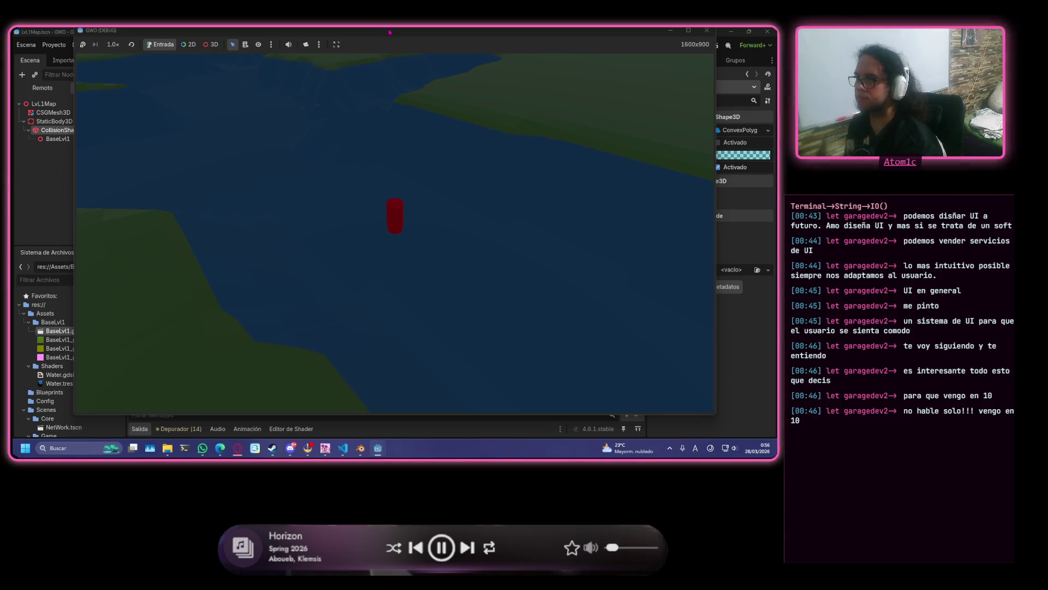
# Test the level beside the editor, then stop the running game with F8
pyautogui.doubleClick(390, 31)
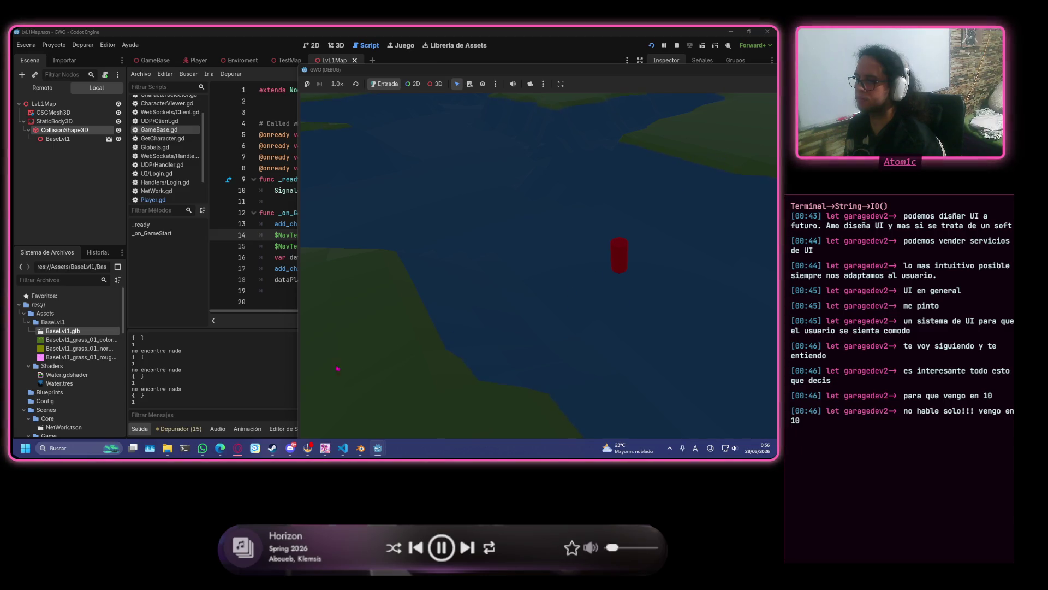
pyautogui.rightClick(281, 356)
pyautogui.click(340, 302)
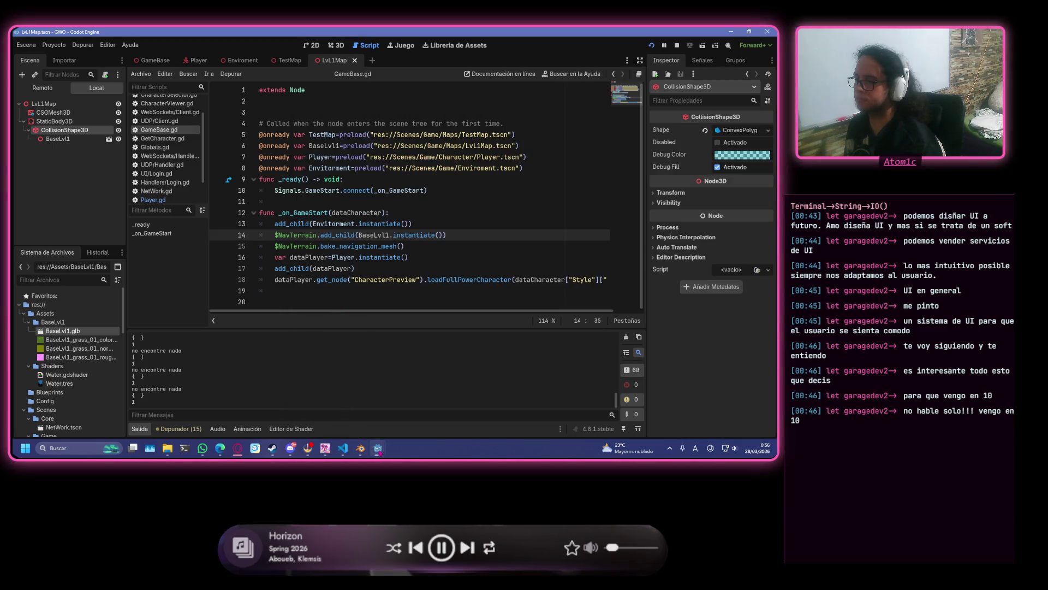
pyautogui.moveTo(378, 446)
pyautogui.click(378, 404)
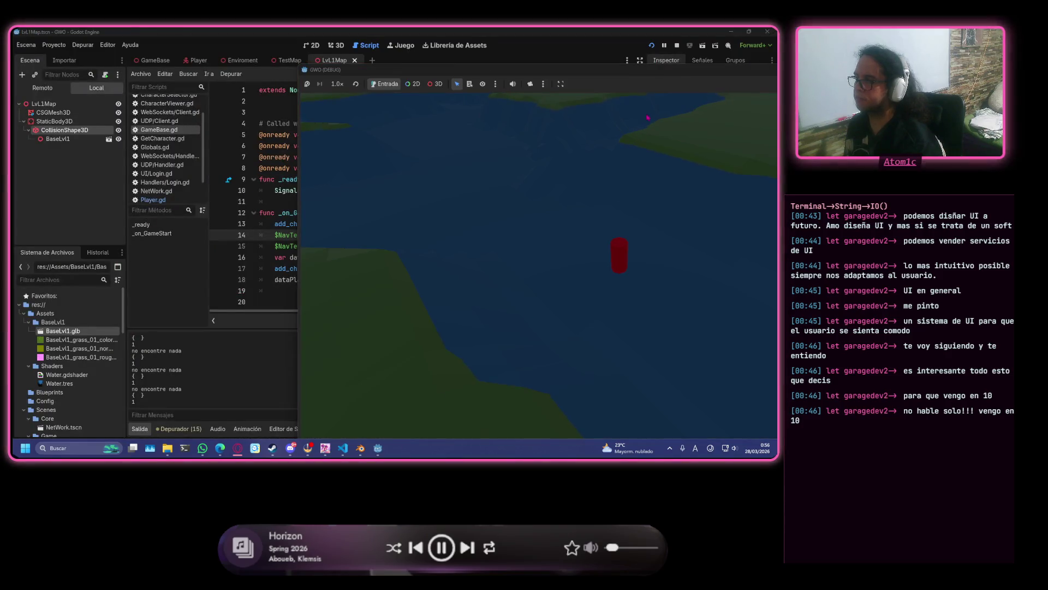
pyautogui.press('F8')
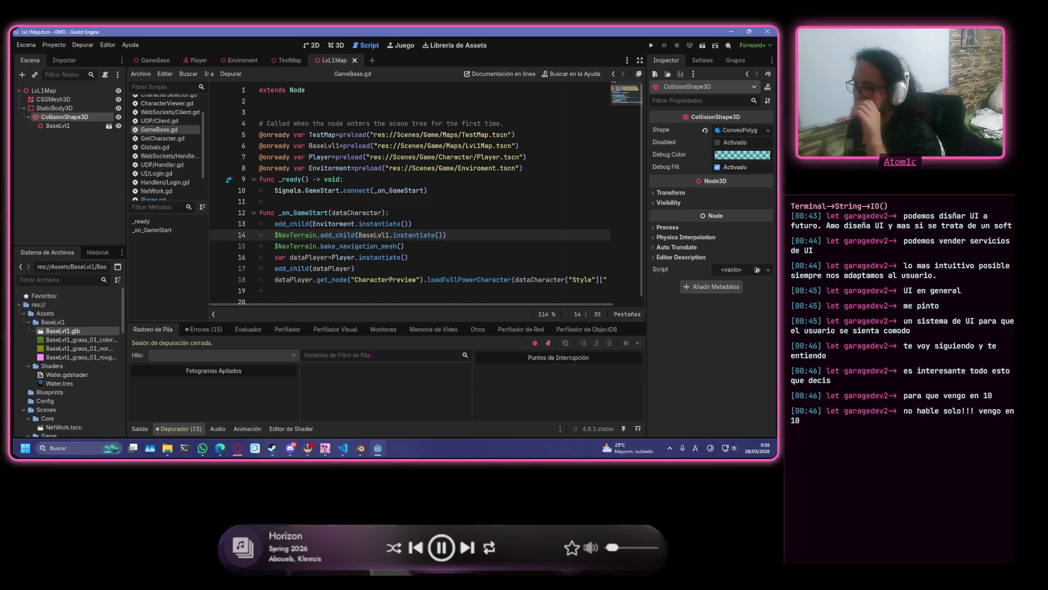
# Minimize the Godot, browser, code editor, streaming and pomodoro windows to the desktop
pyautogui.moveTo(264, 451)
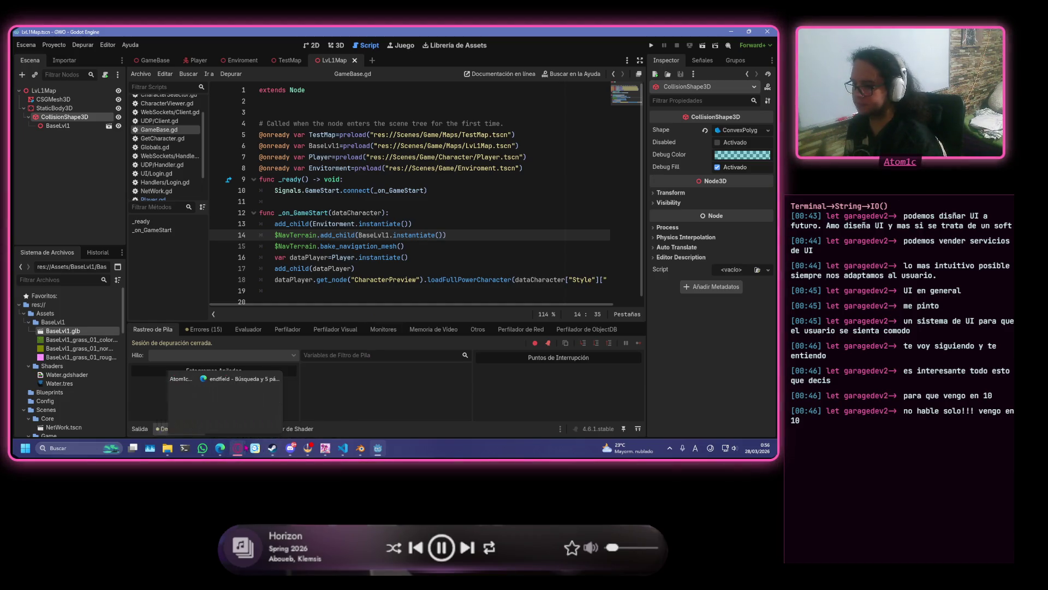
pyautogui.moveTo(309, 449)
pyautogui.click(76, 448)
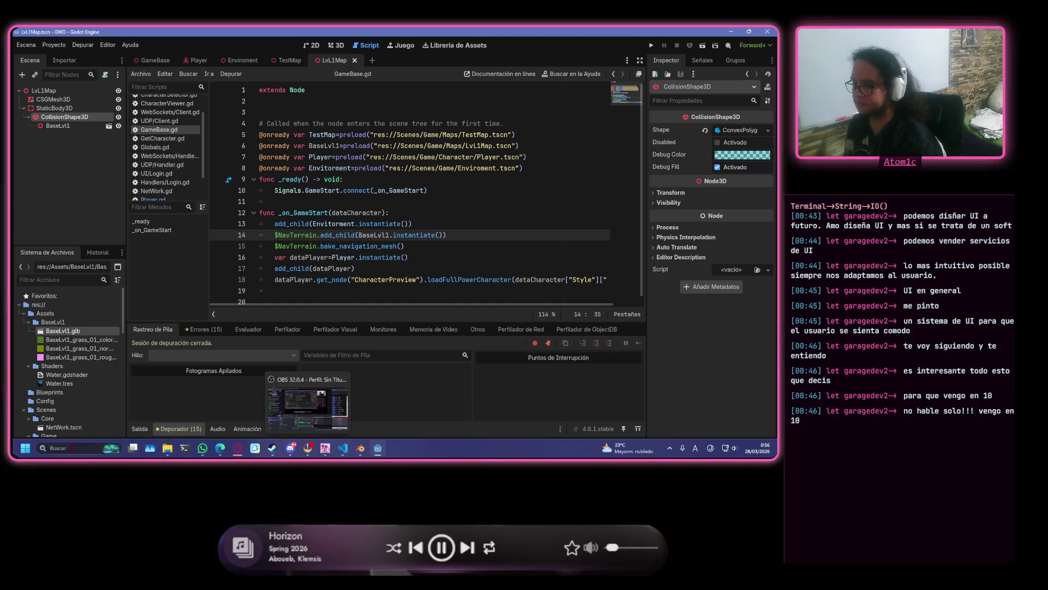
pyautogui.write('u')
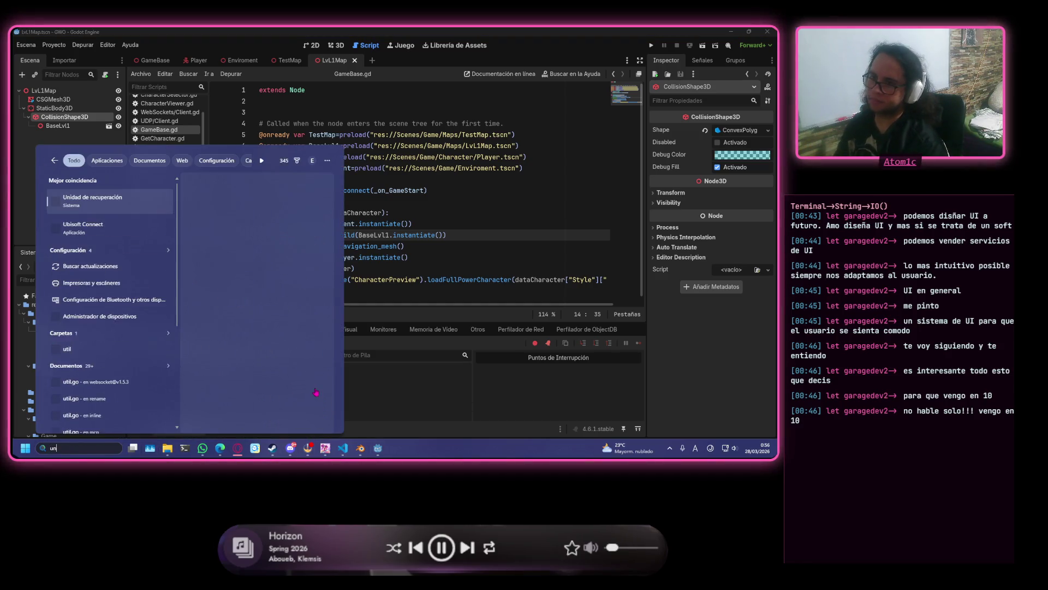
pyautogui.press('BackSpace')
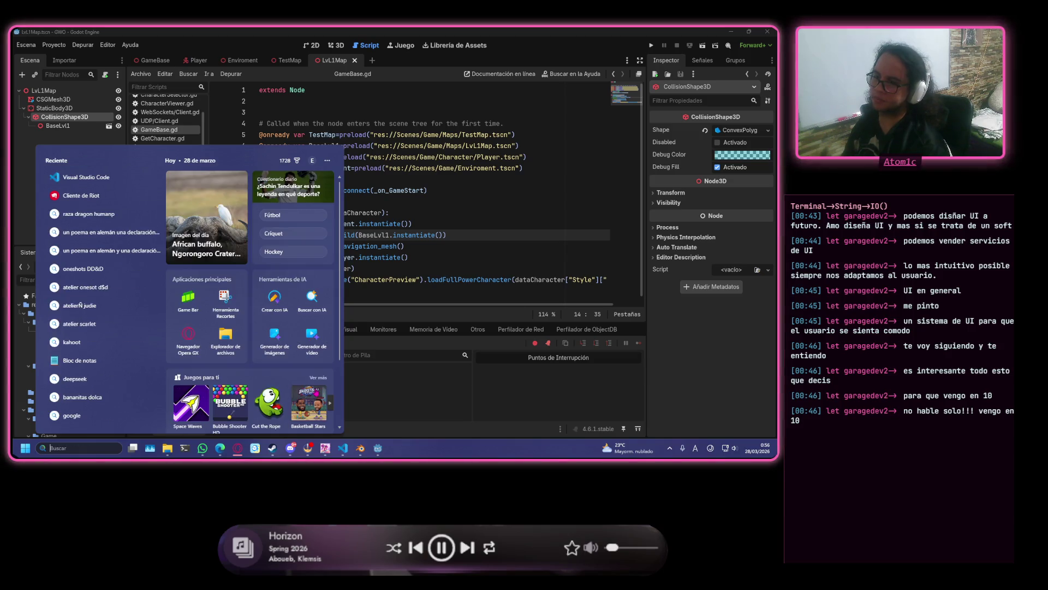
pyautogui.click(732, 31)
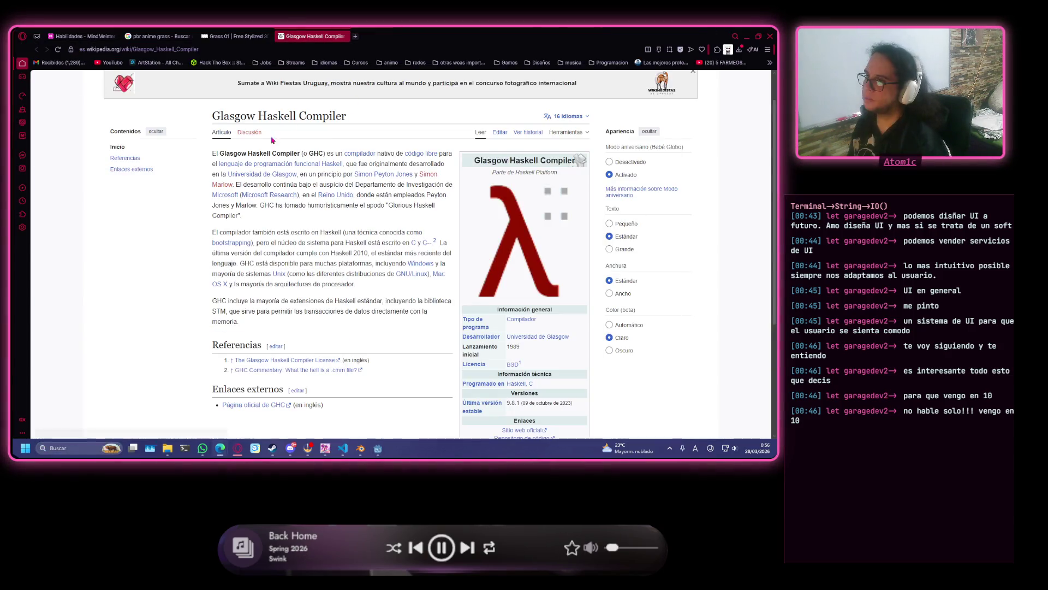
pyautogui.click(747, 36)
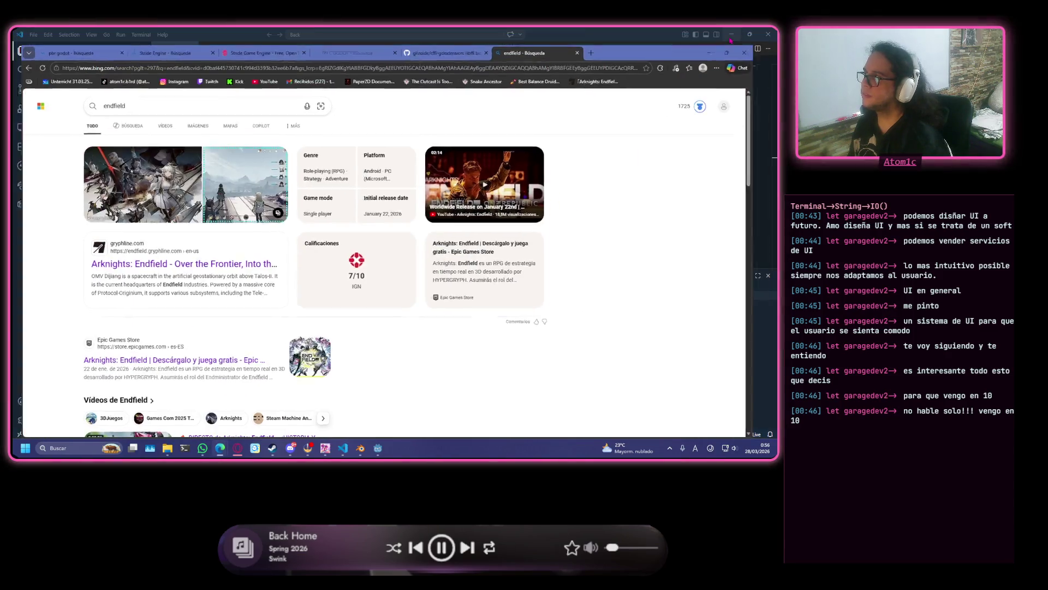
pyautogui.click(731, 34)
pyautogui.click(731, 36)
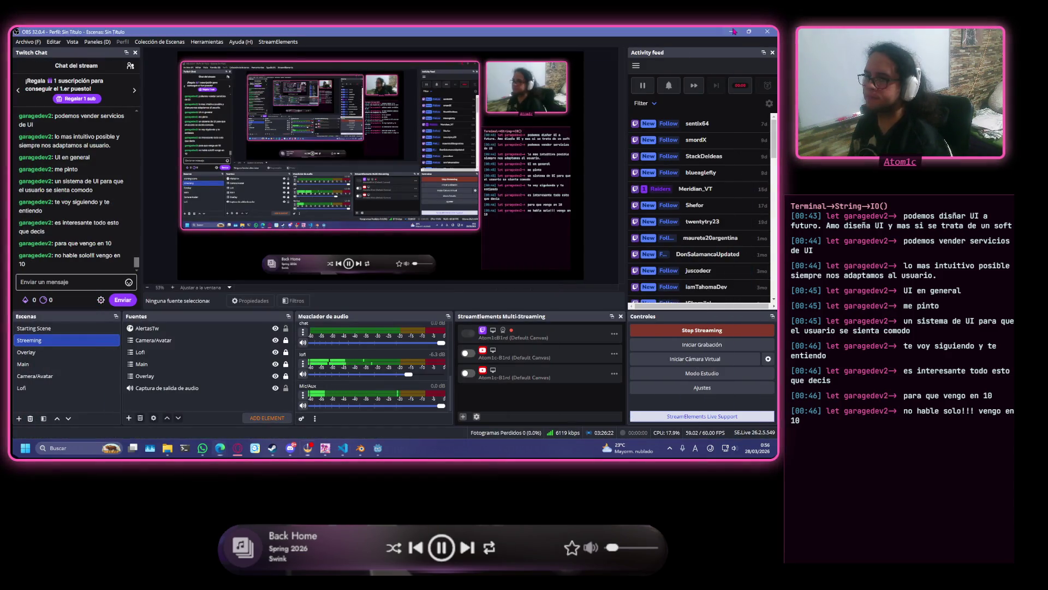
pyautogui.click(732, 33)
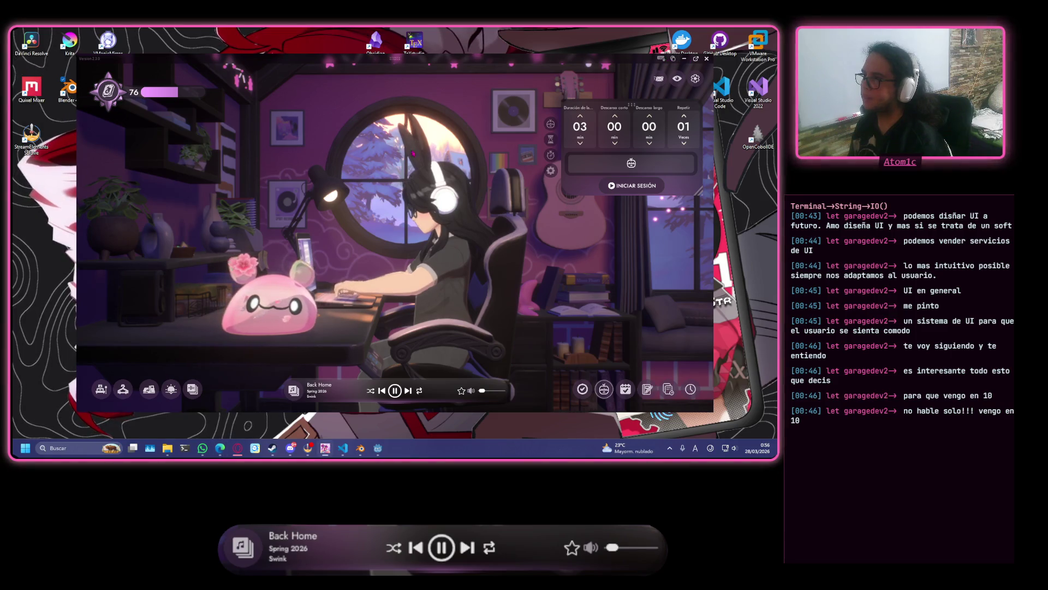
pyautogui.click(684, 58)
# Search 'e' in the taskbar and launch the Epic Games Launcher
pyautogui.click(90, 449)
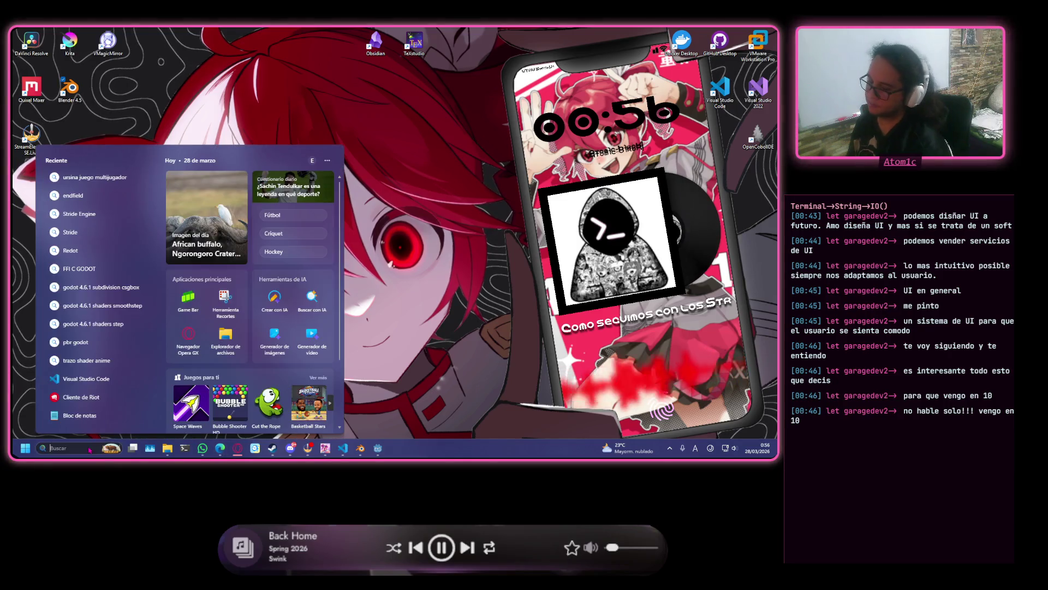
pyautogui.write('e')
pyautogui.press('Return')
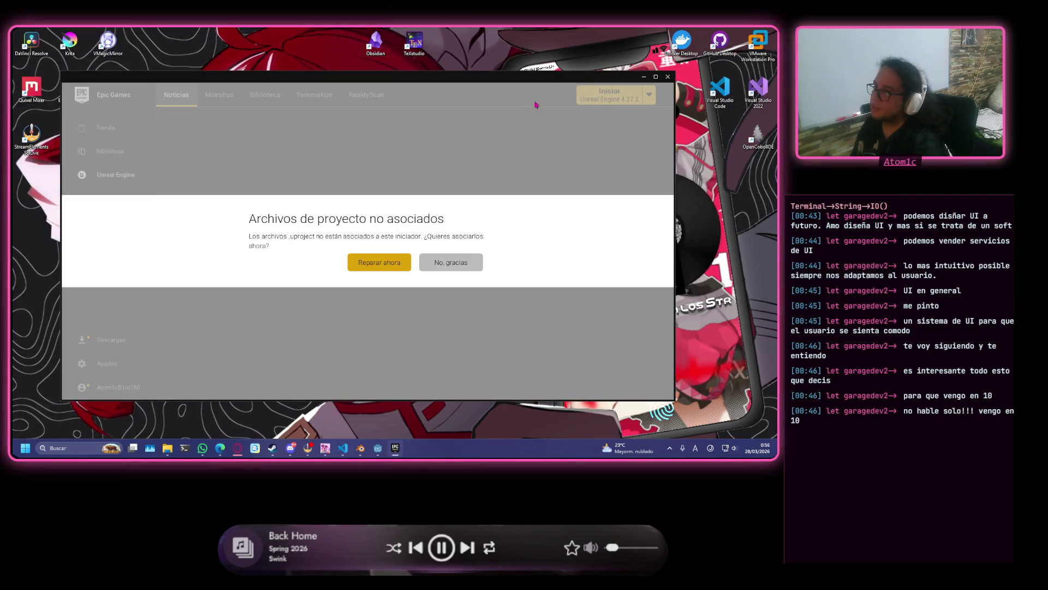
# Decline the .uproject association, then add Unreal Engine 5.7.4 in the Library and choose Instalar
pyautogui.click(448, 260)
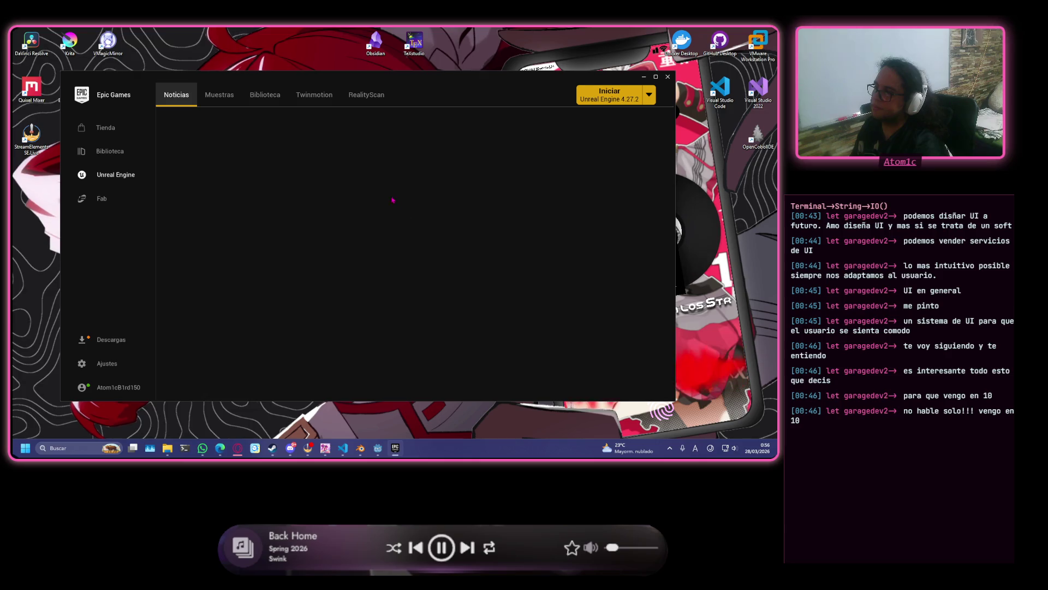
pyautogui.click(265, 95)
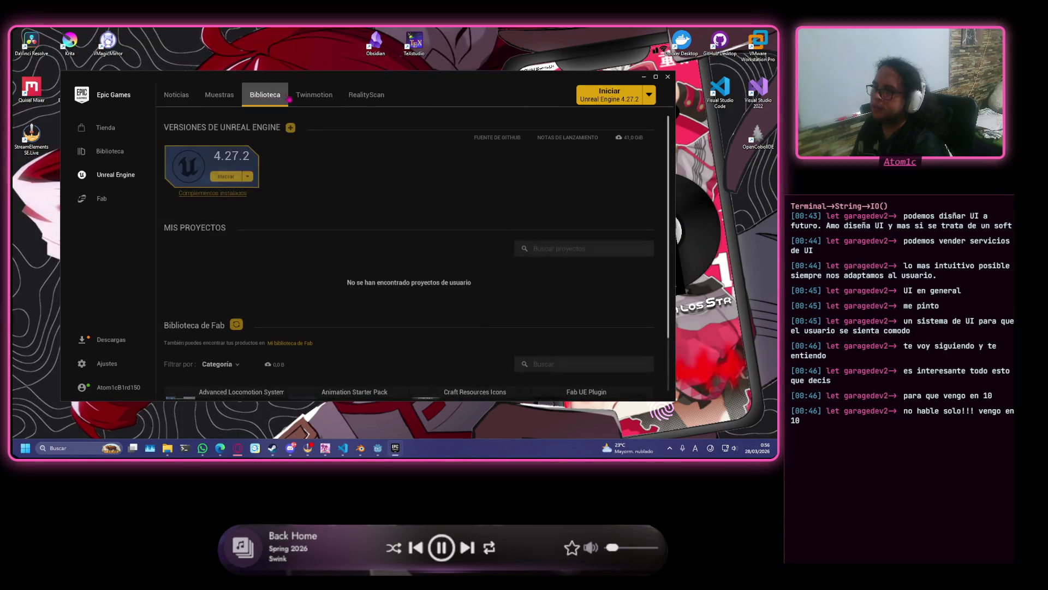
pyautogui.click(290, 127)
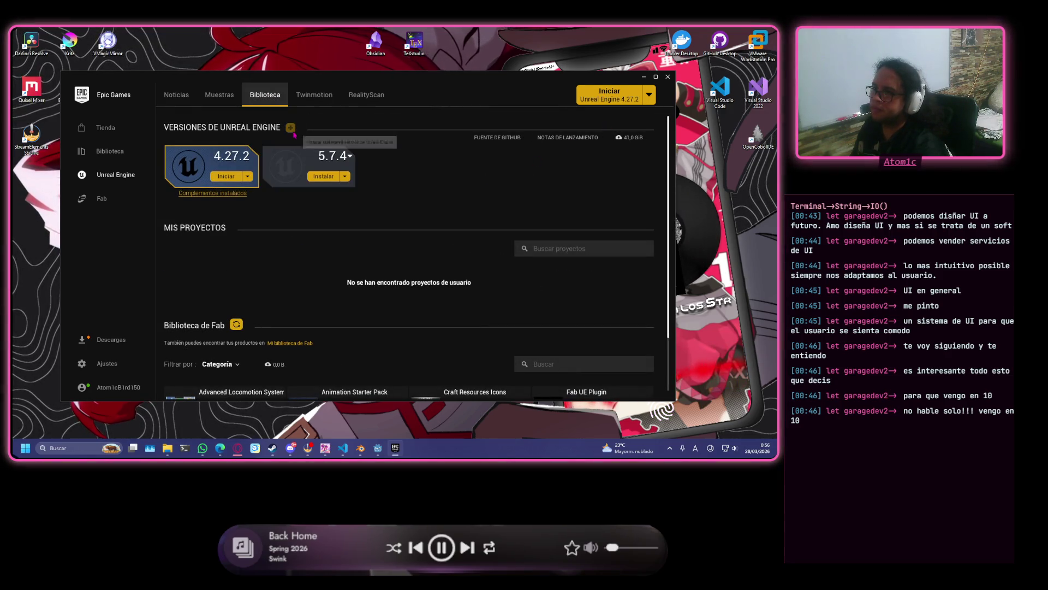
pyautogui.click(327, 180)
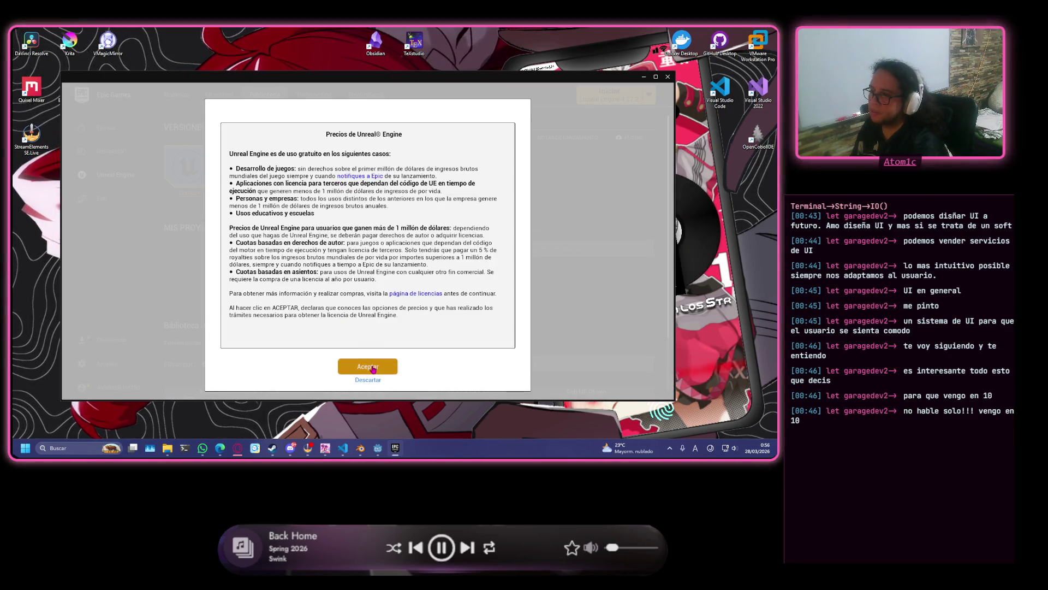
# Accept the Unreal Engine pricing terms and the end-user license agreement
pyautogui.click(368, 366)
pyautogui.click(364, 330)
pyautogui.click(368, 347)
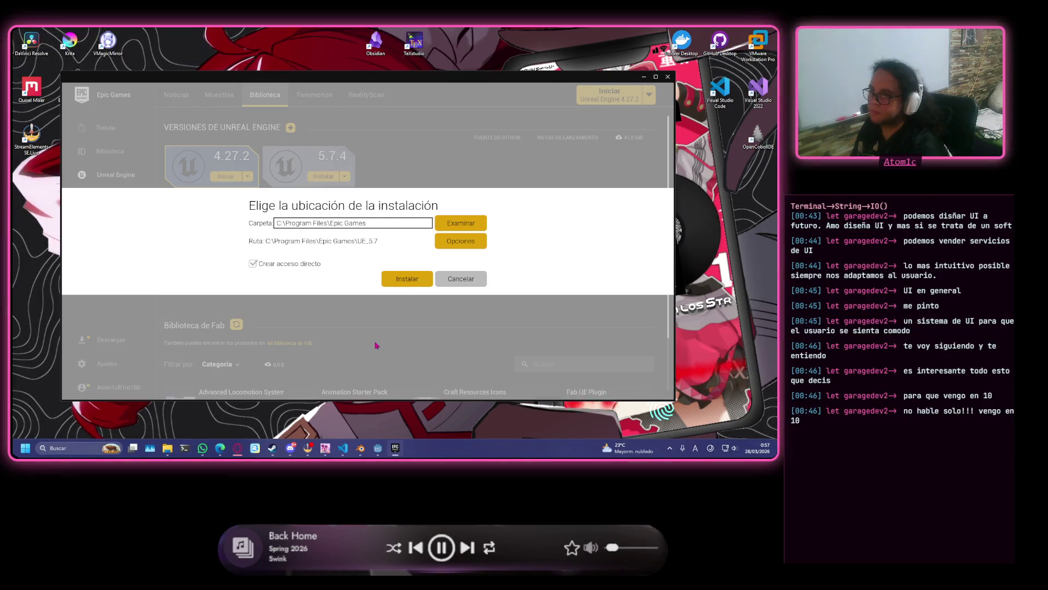
# Browse to the Datos (F:) drive for the install location, checking the existing UE4 folder
pyautogui.click(484, 222)
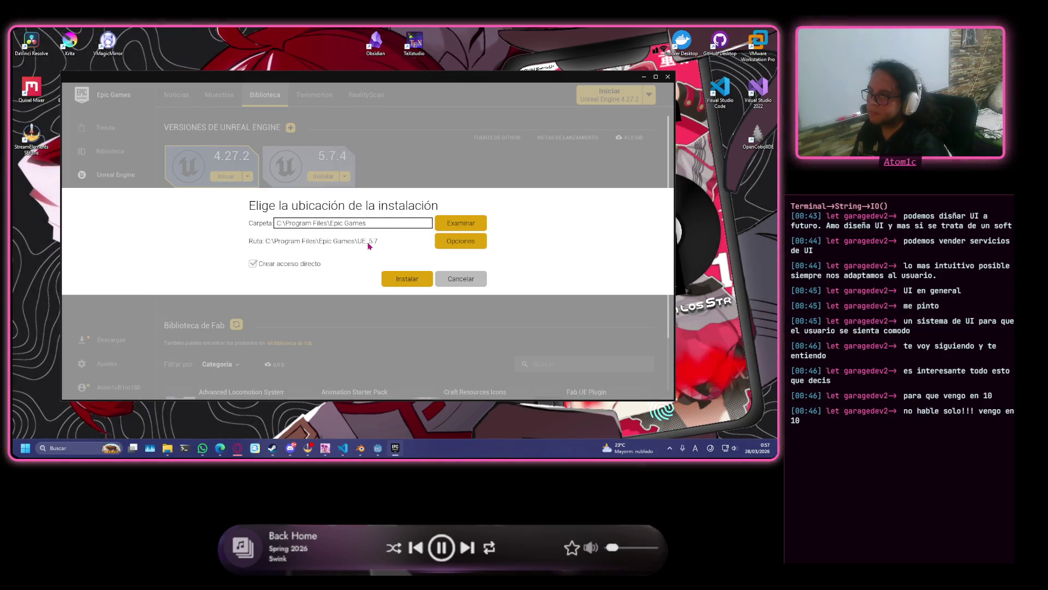
pyautogui.scroll(-1, 97, 214)
pyautogui.click(98, 199)
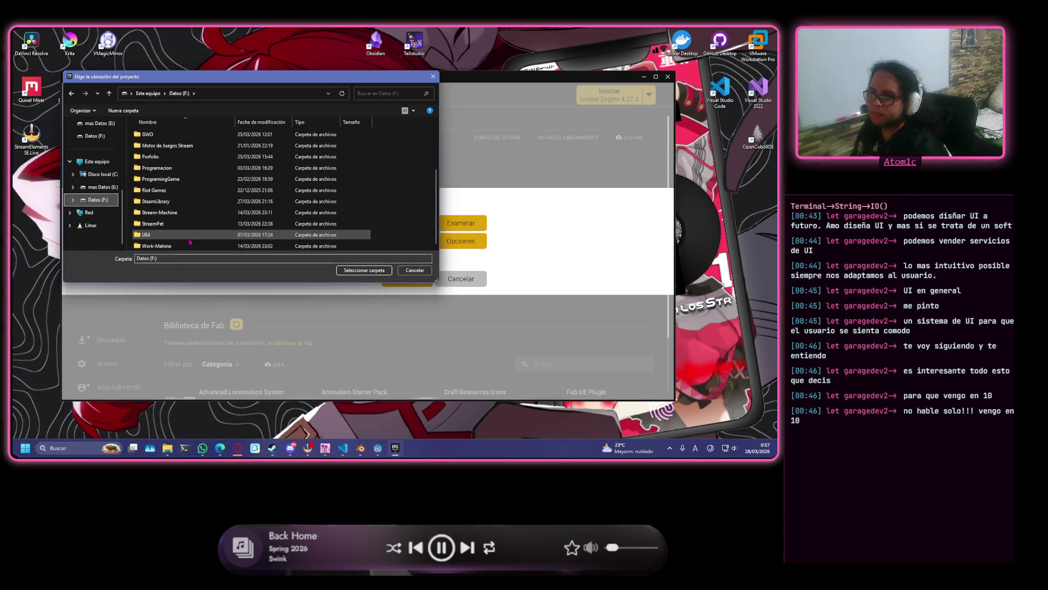
pyautogui.rightClick(407, 225)
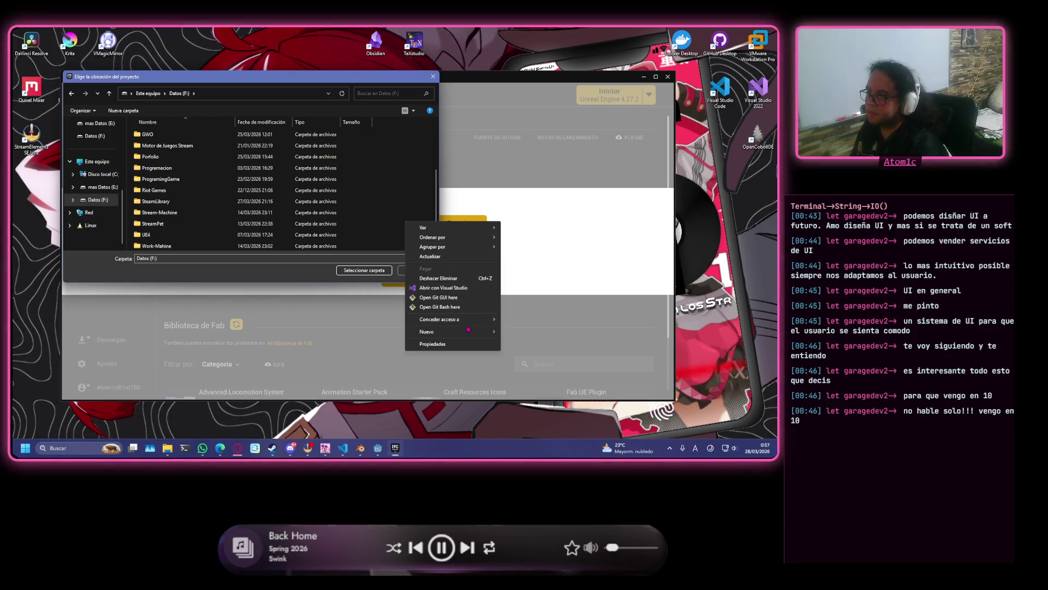
pyautogui.doubleClick(222, 234)
pyautogui.press('BackSpace')
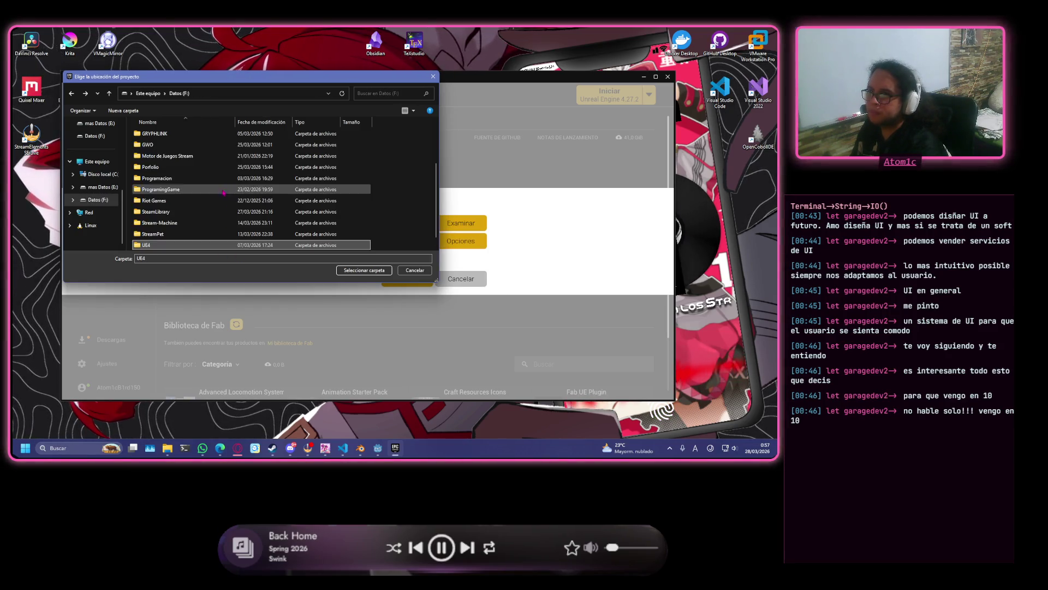
pyautogui.press('BackSpace')
pyautogui.rightClick(410, 215)
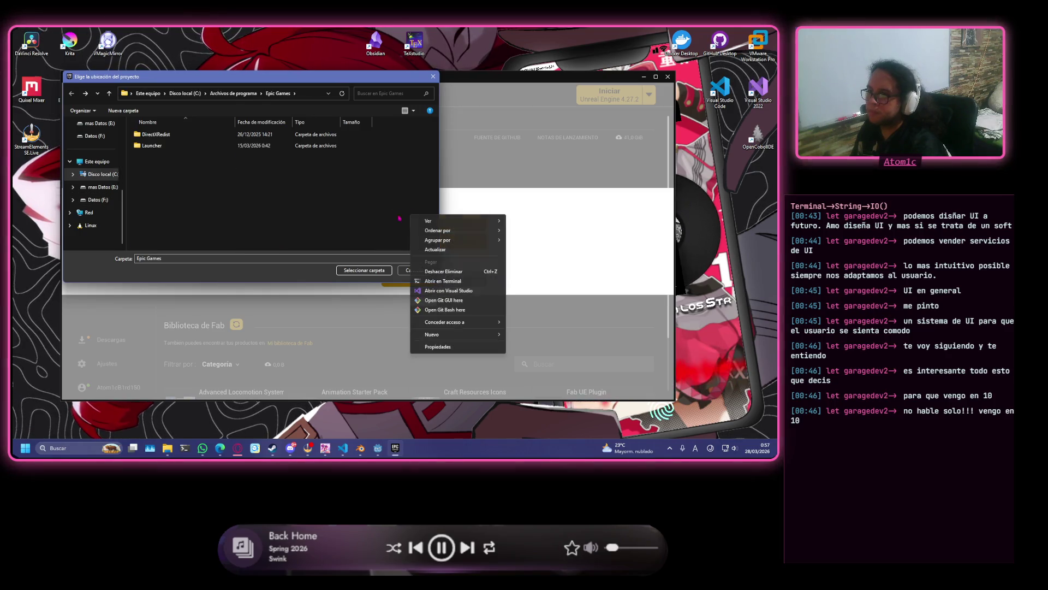
pyautogui.press('Escape')
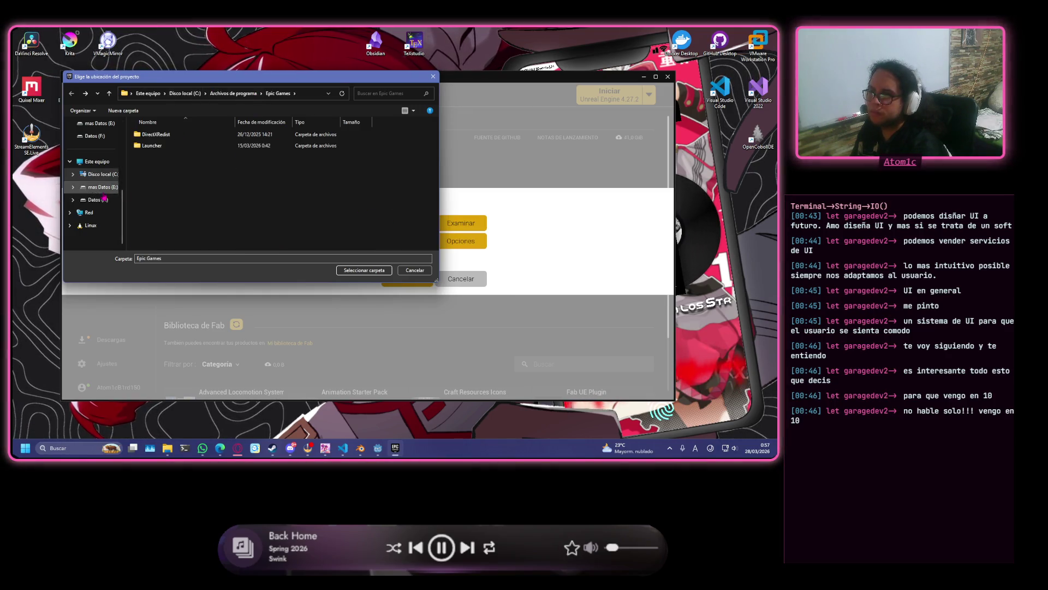
pyautogui.click(98, 199)
# Create a new UE5 folder on Datos (F:), select it, and start the installation
pyautogui.rightClick(408, 219)
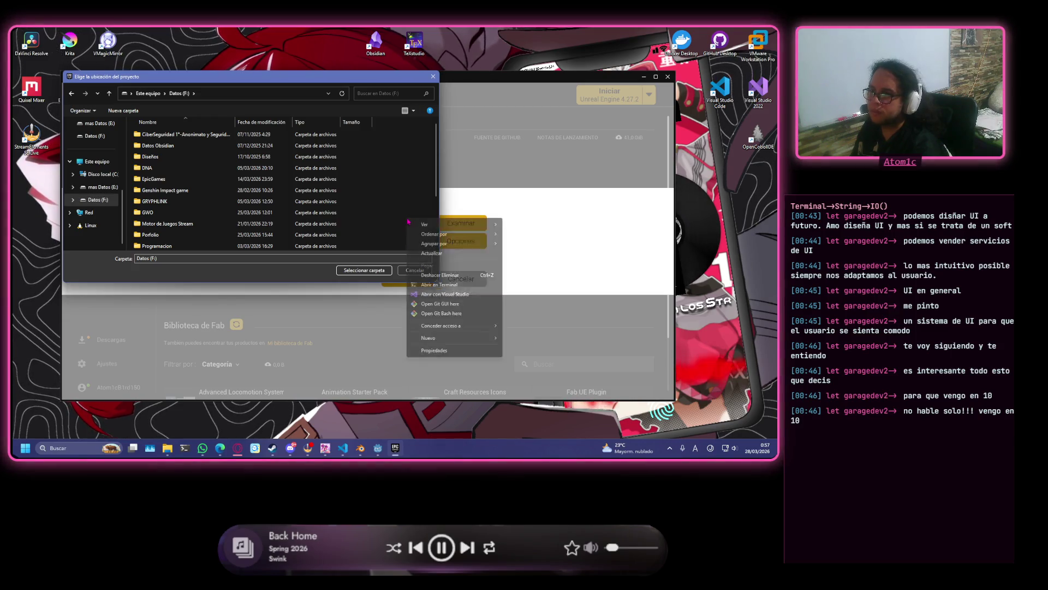
pyautogui.moveTo(446, 339)
pyautogui.click(511, 339)
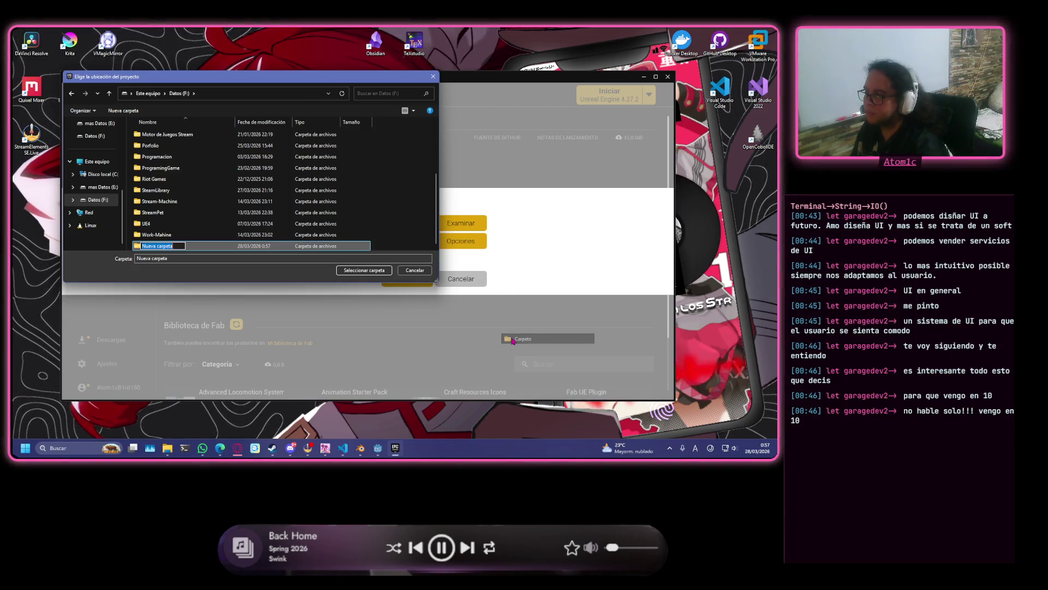
pyautogui.write('UE5')
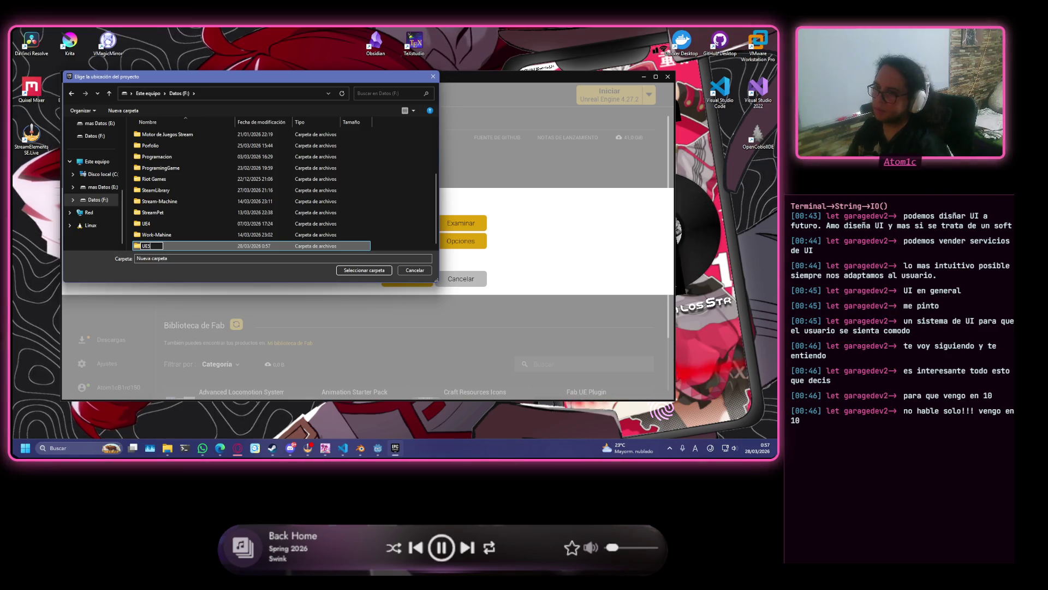
pyautogui.press('Return')
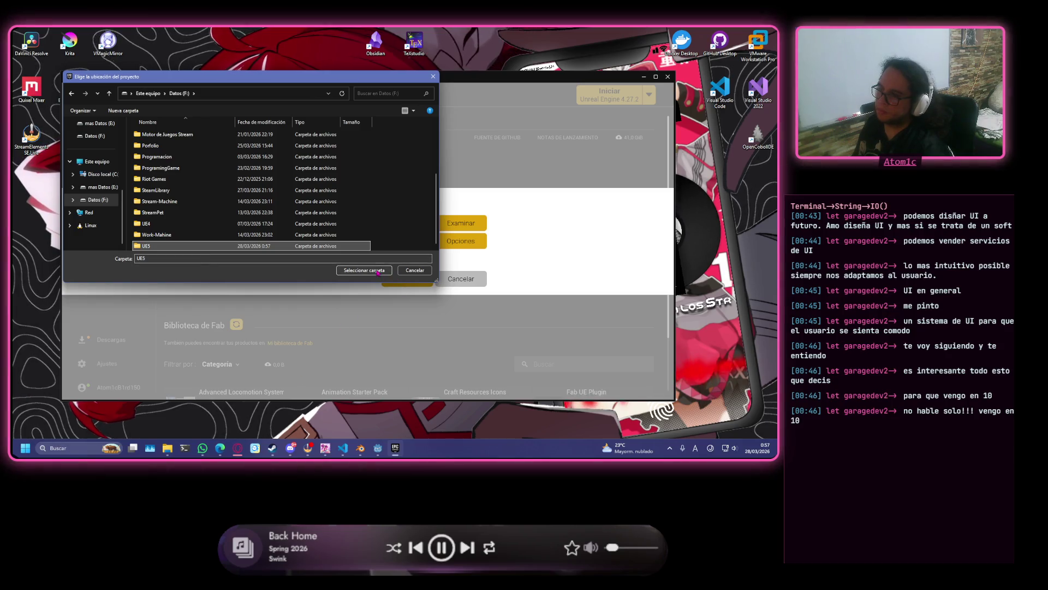
pyautogui.press('Return')
pyautogui.click(409, 279)
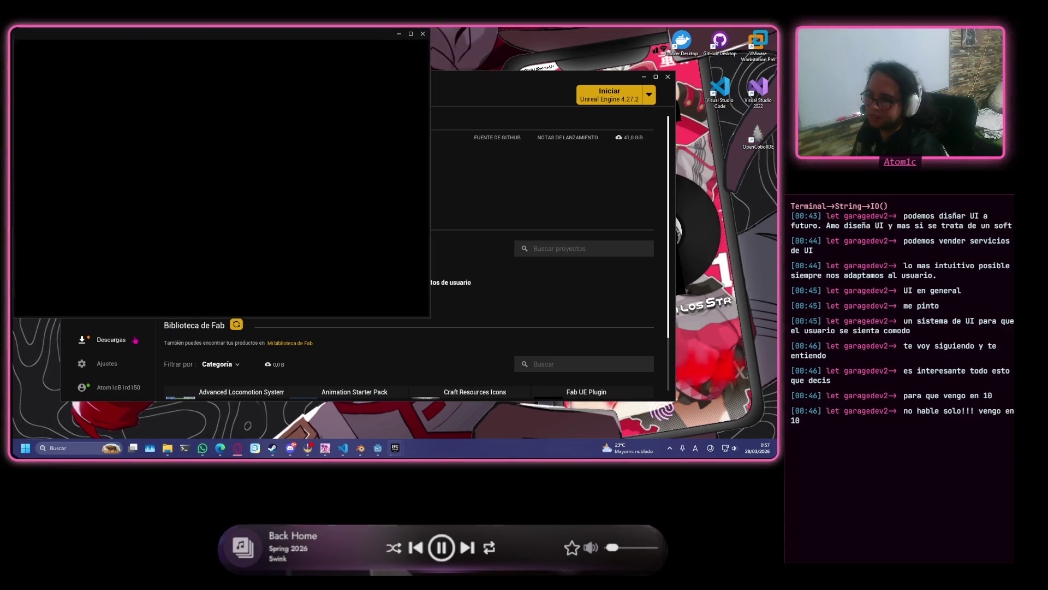
# Check the Unreal Engine 5.7 download progress, minimize the launcher windows, and return to Godot
pyautogui.click(412, 191)
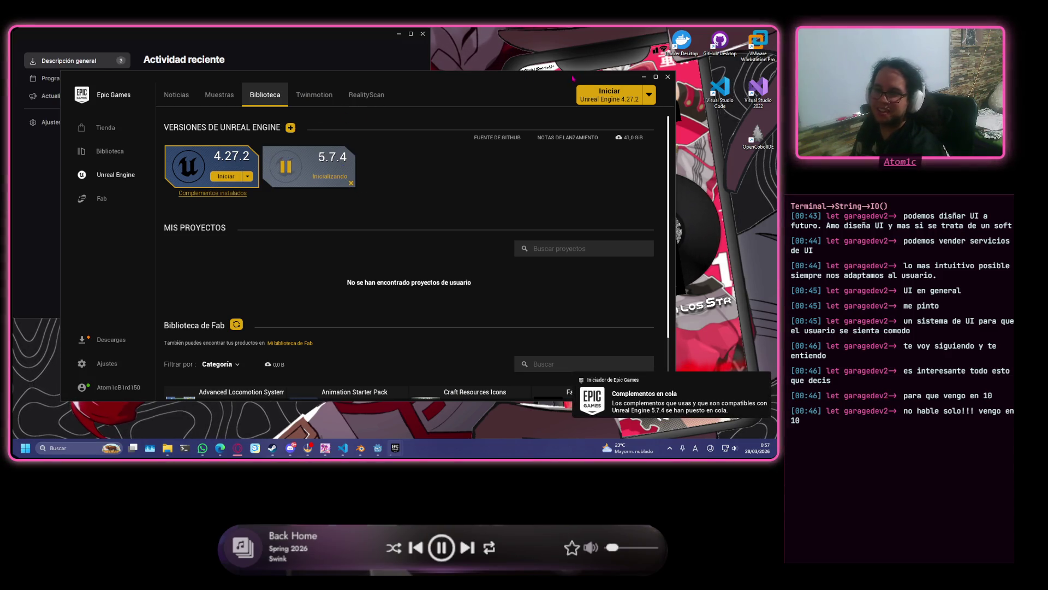
pyautogui.click(297, 47)
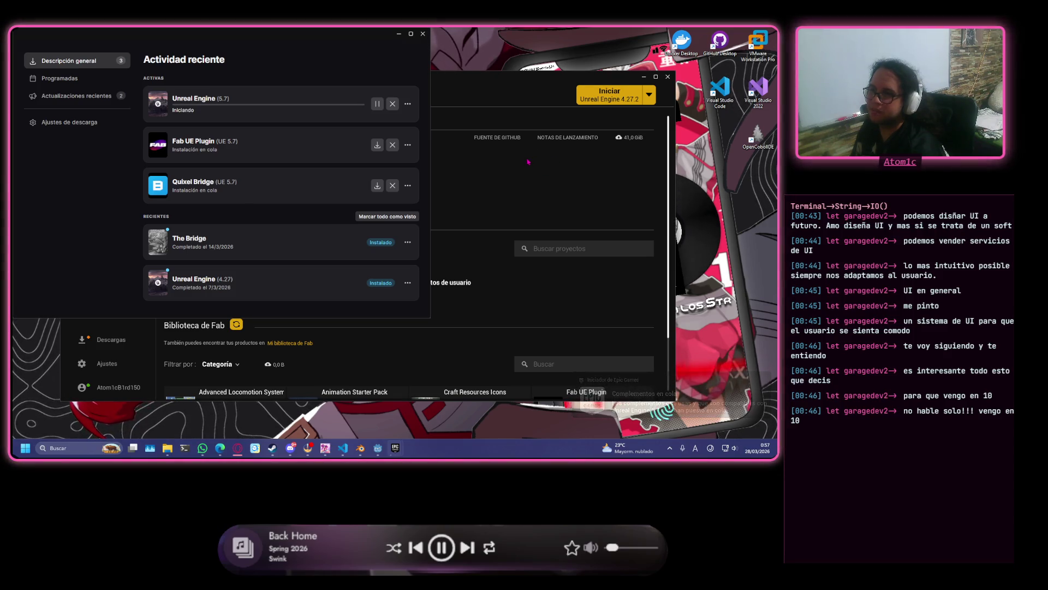
pyautogui.click(467, 155)
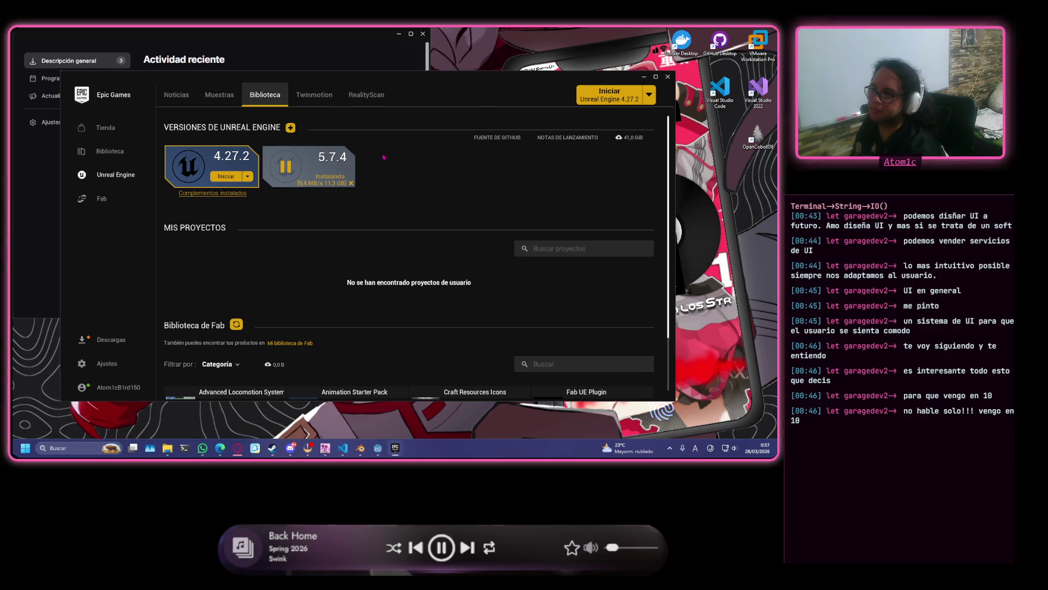
pyautogui.click(644, 77)
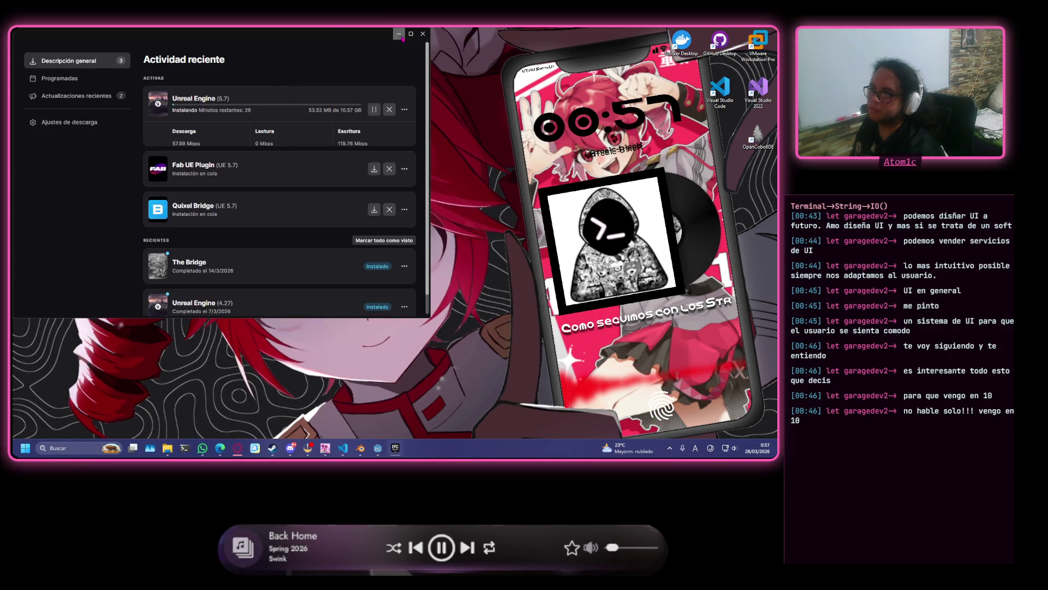
pyautogui.click(399, 34)
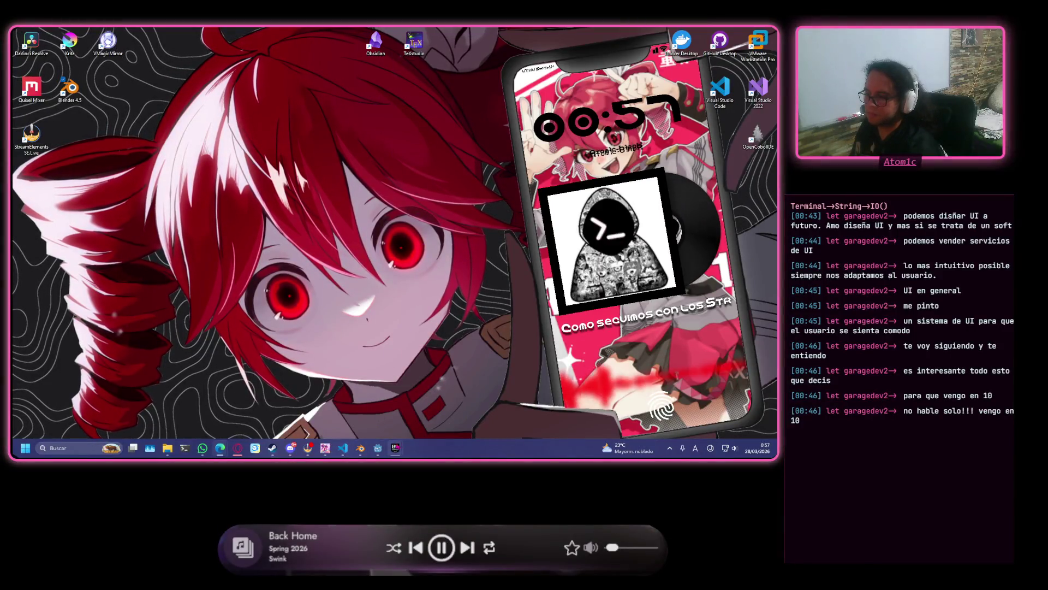
pyautogui.click(378, 448)
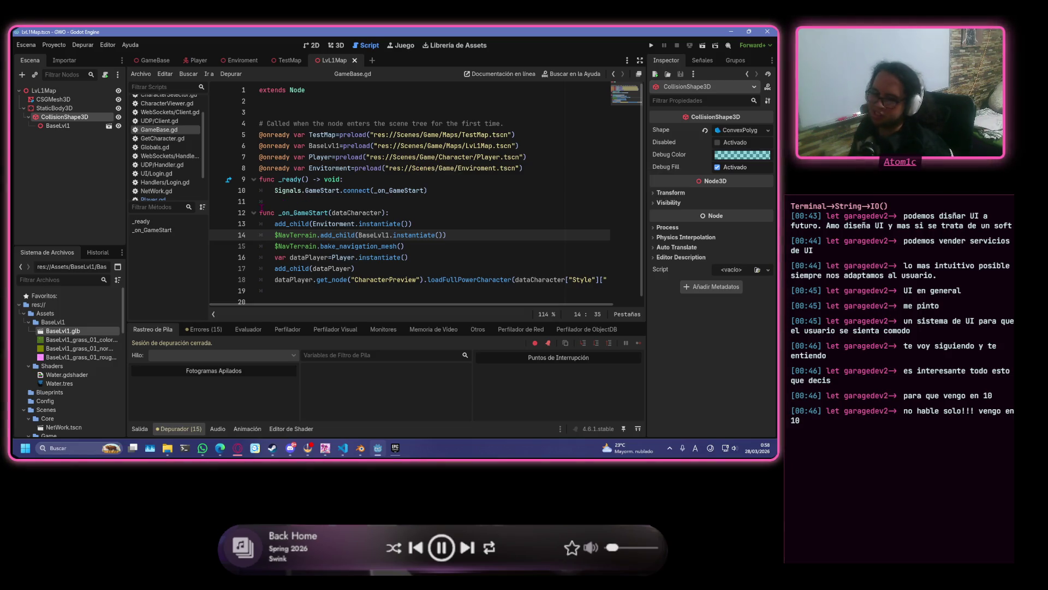
pyautogui.click(403, 181)
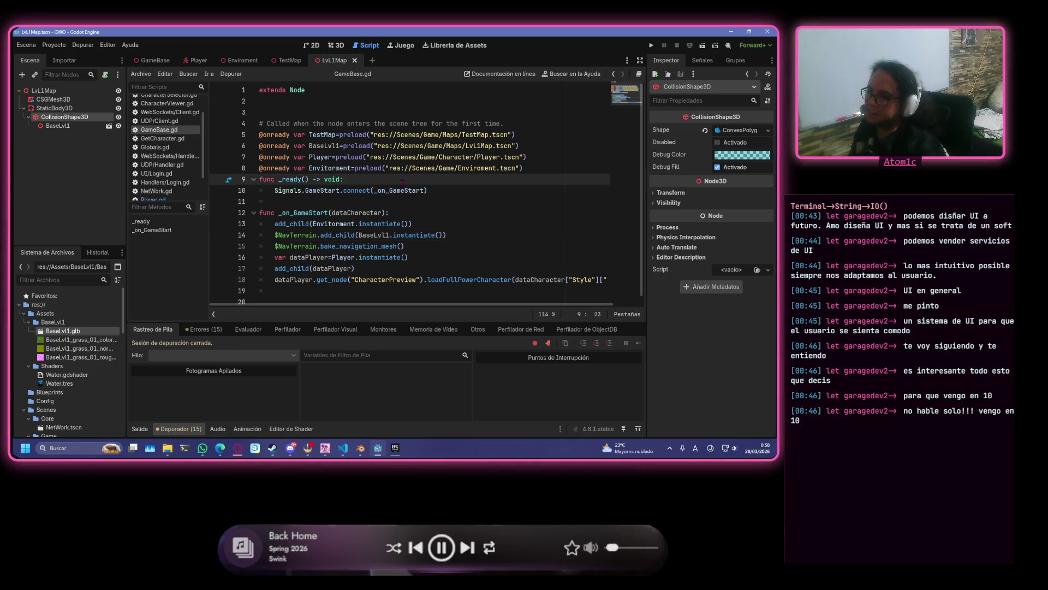
pyautogui.moveTo(407, 169)
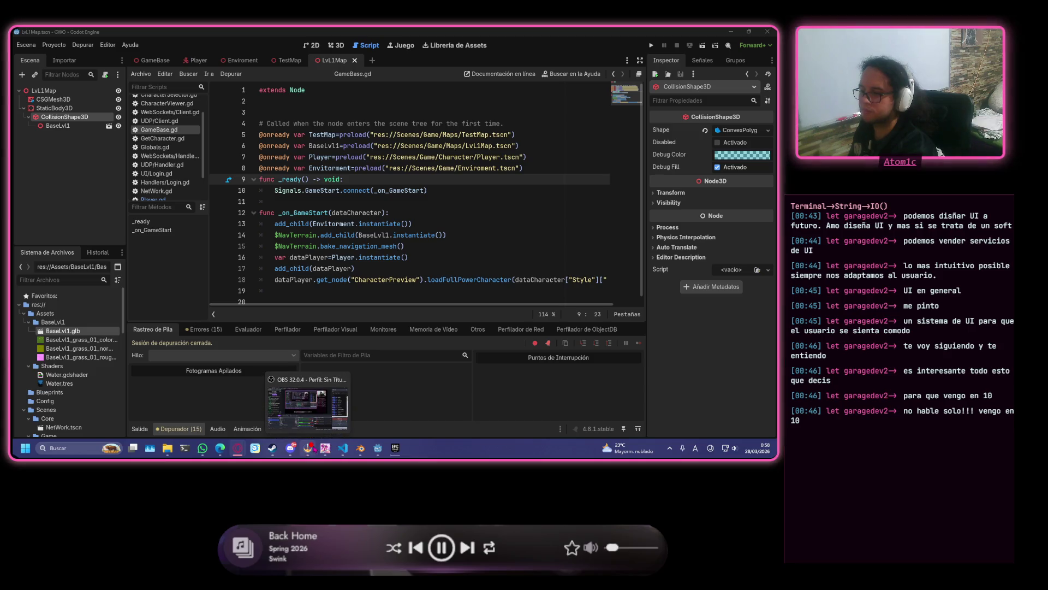
pyautogui.click(307, 449)
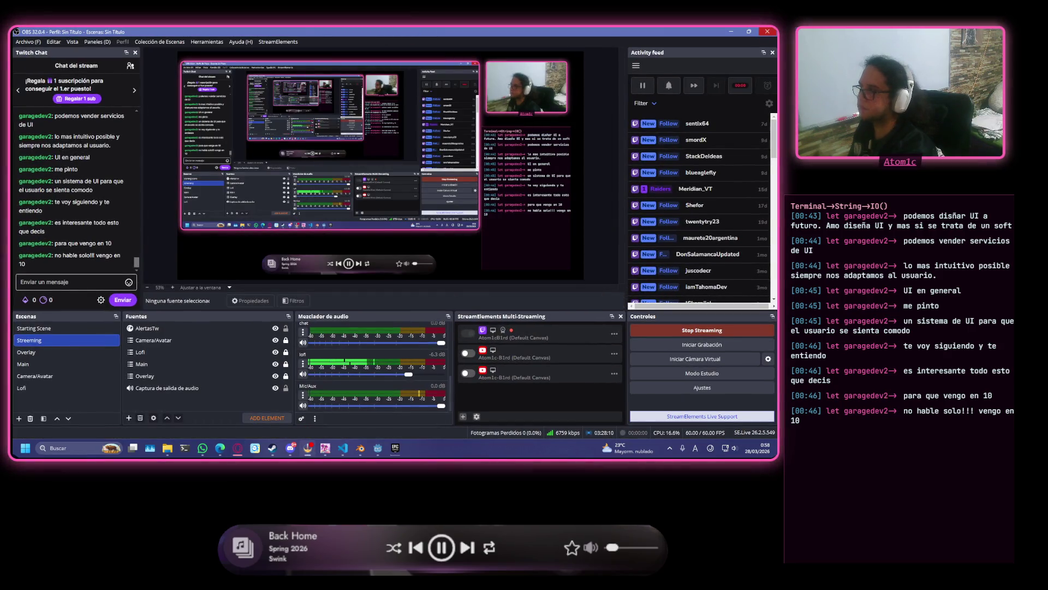
# Minimize OBS Studio to bring the Godot editor with GameBase.gd back to the front
pyautogui.click(730, 31)
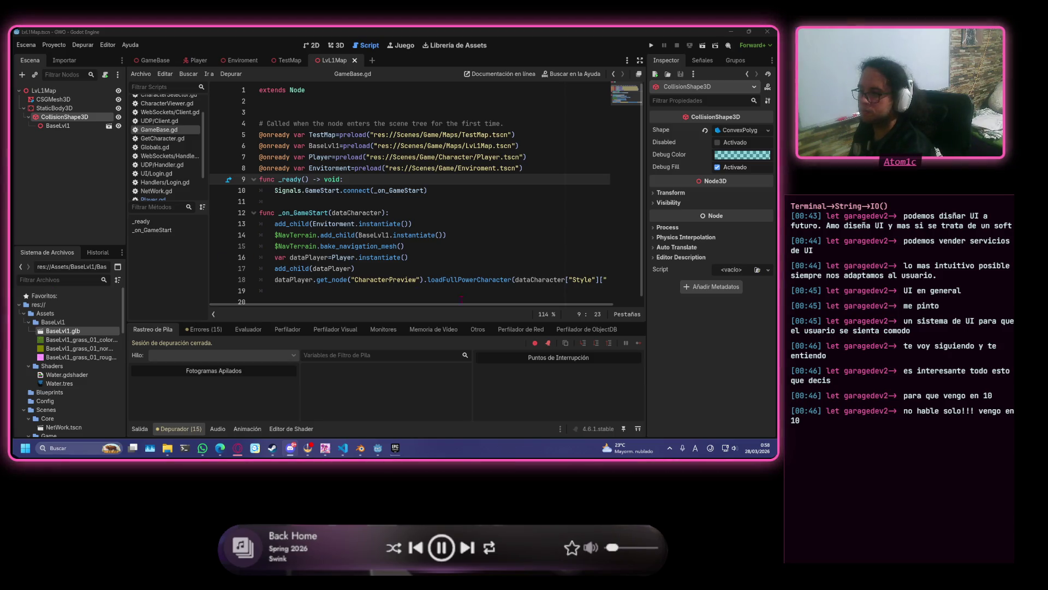
pyautogui.click(490, 280)
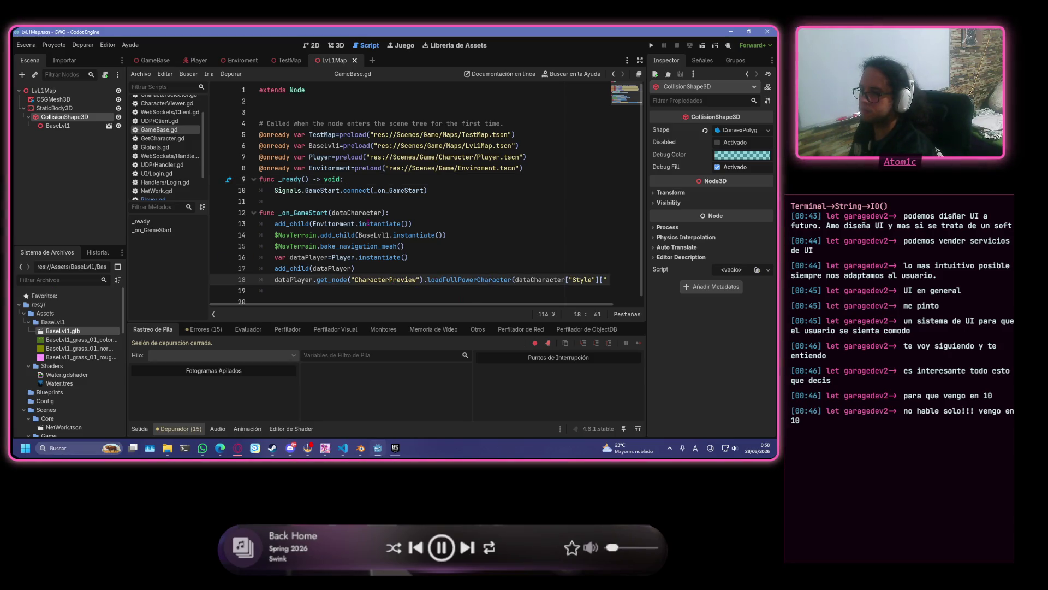
pyautogui.click(368, 223)
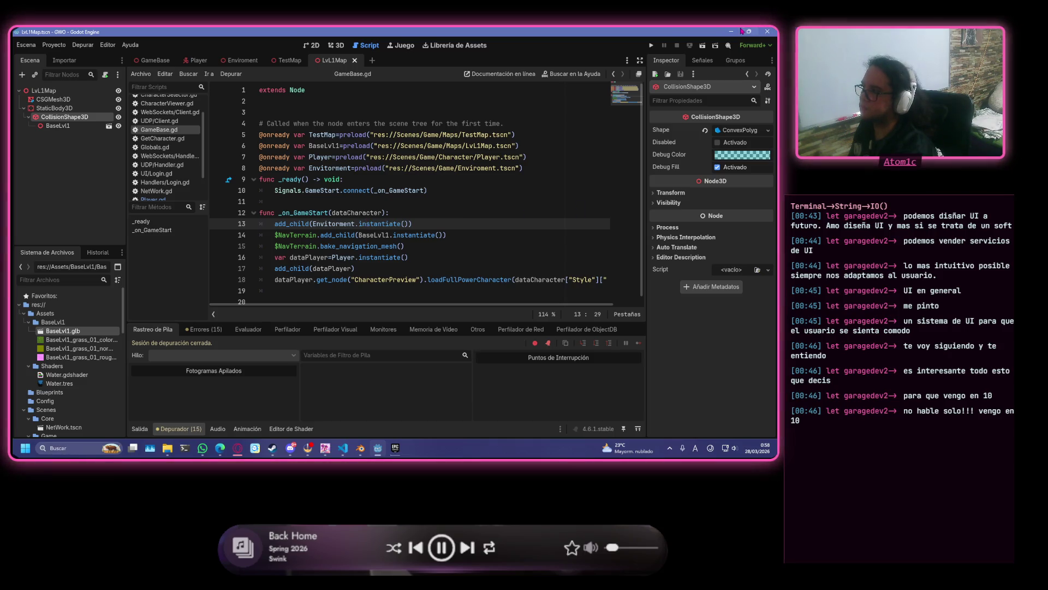
pyautogui.click(741, 31)
pyautogui.moveTo(396, 449)
pyautogui.click(363, 404)
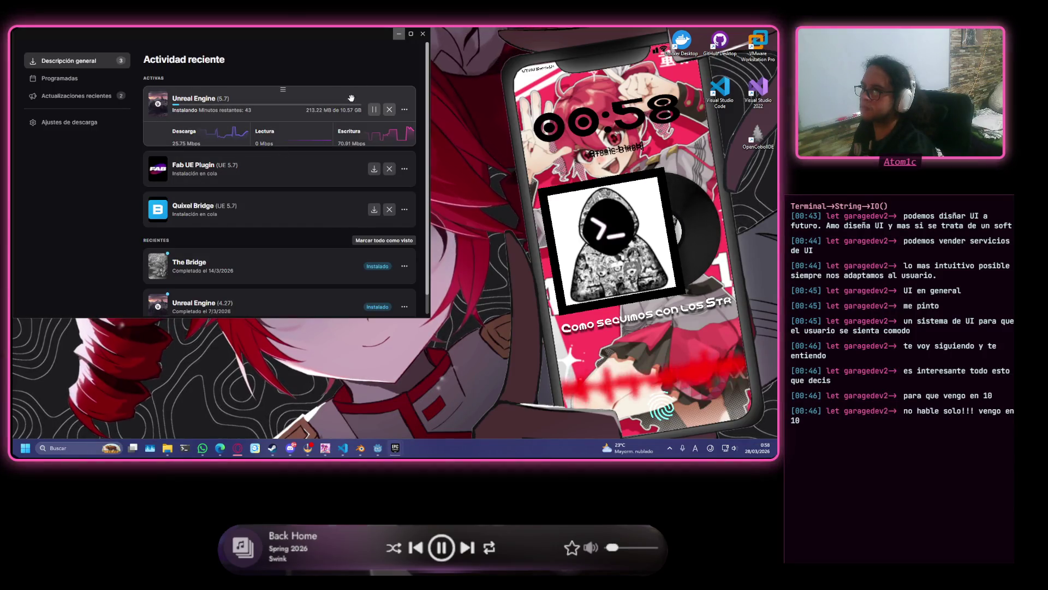
pyautogui.click(399, 33)
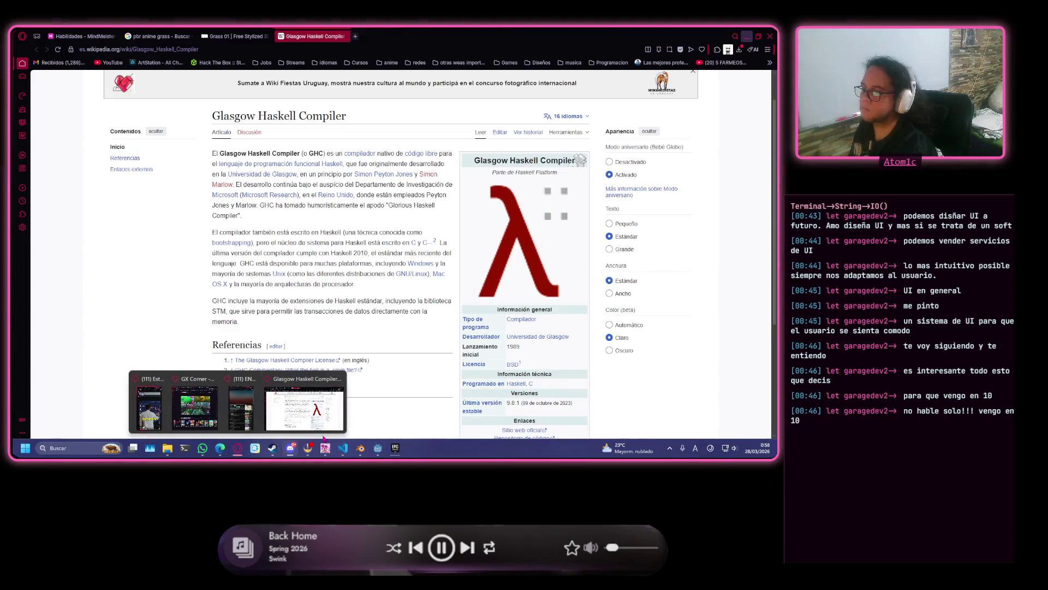
pyautogui.moveTo(325, 447)
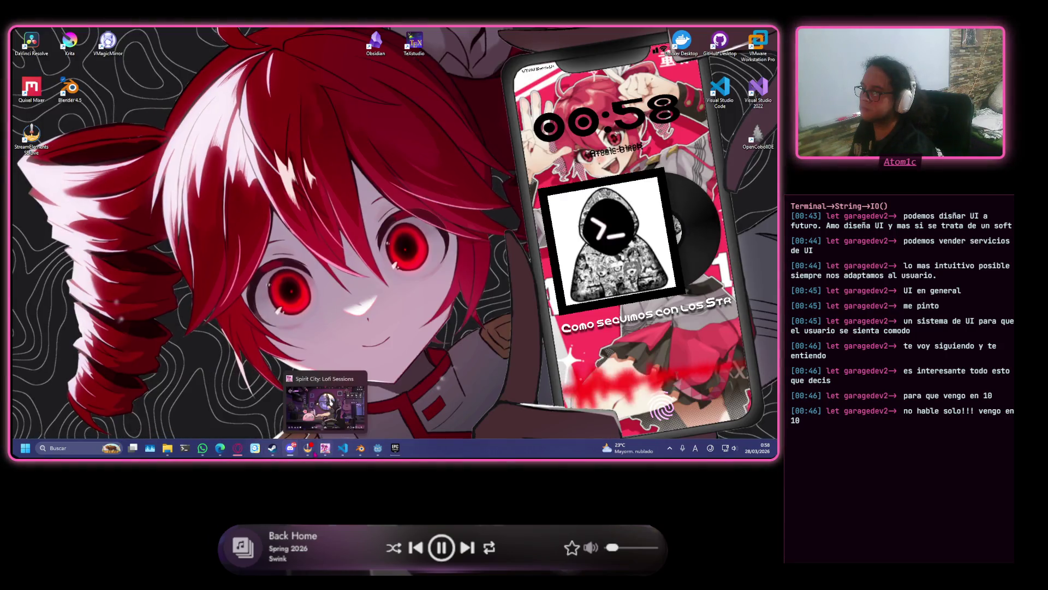
pyautogui.click(378, 448)
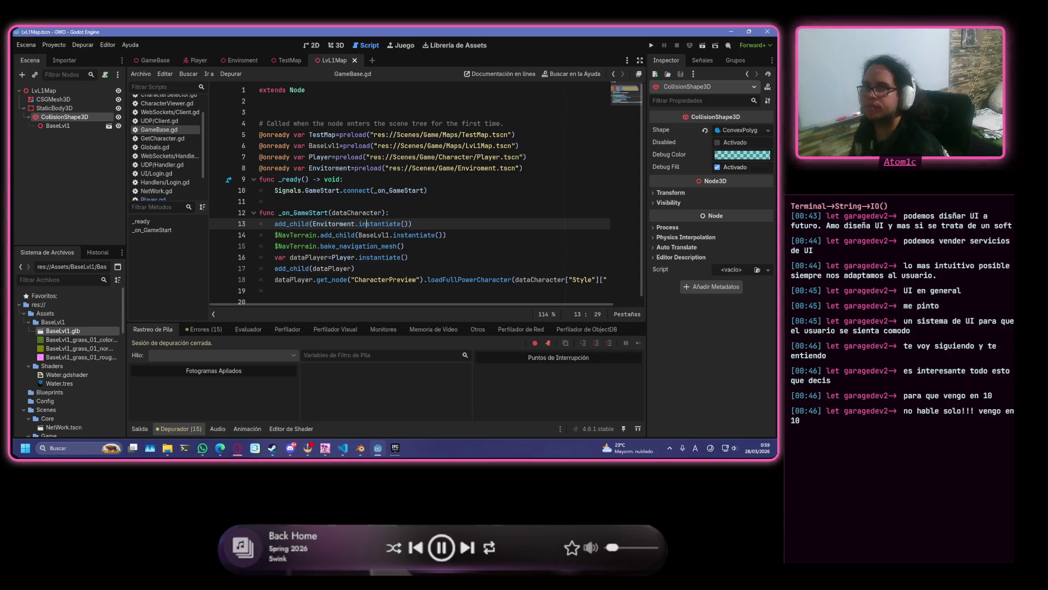
pyautogui.hotkey('alt', 'Tab')
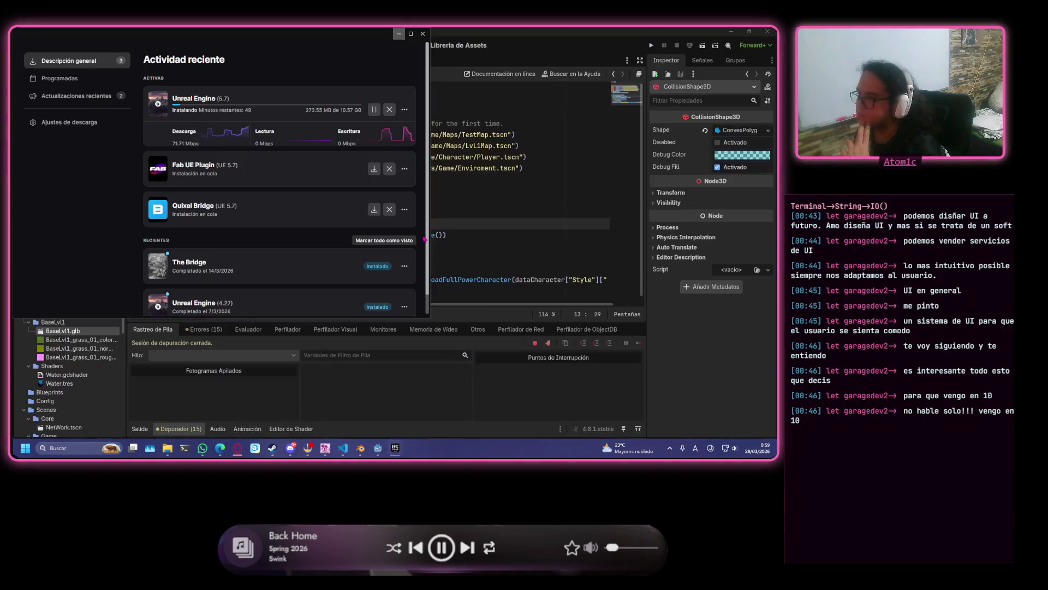
pyautogui.click(396, 447)
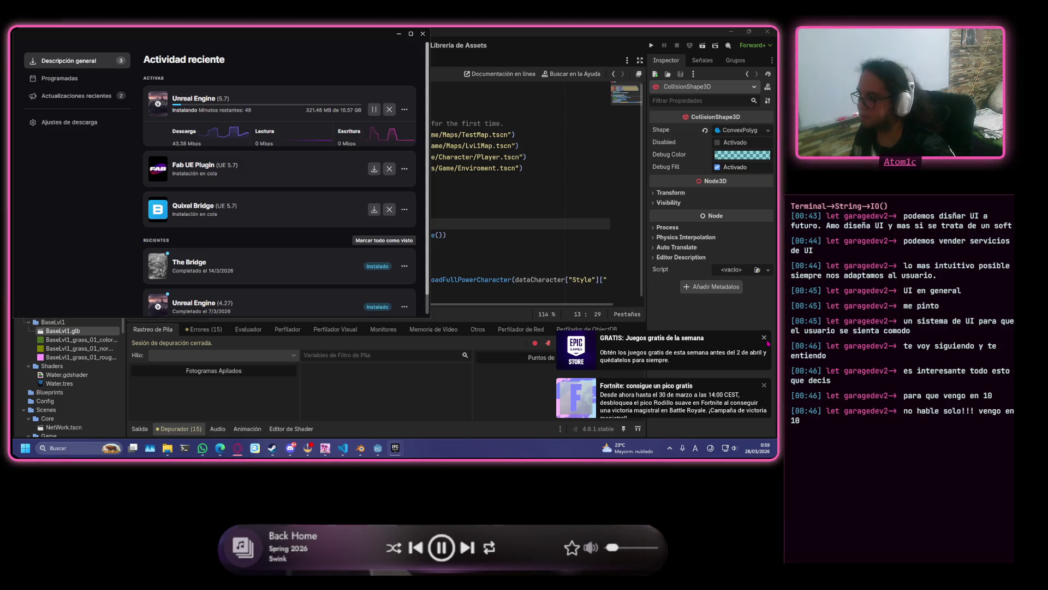
pyautogui.click(764, 337)
pyautogui.click(764, 385)
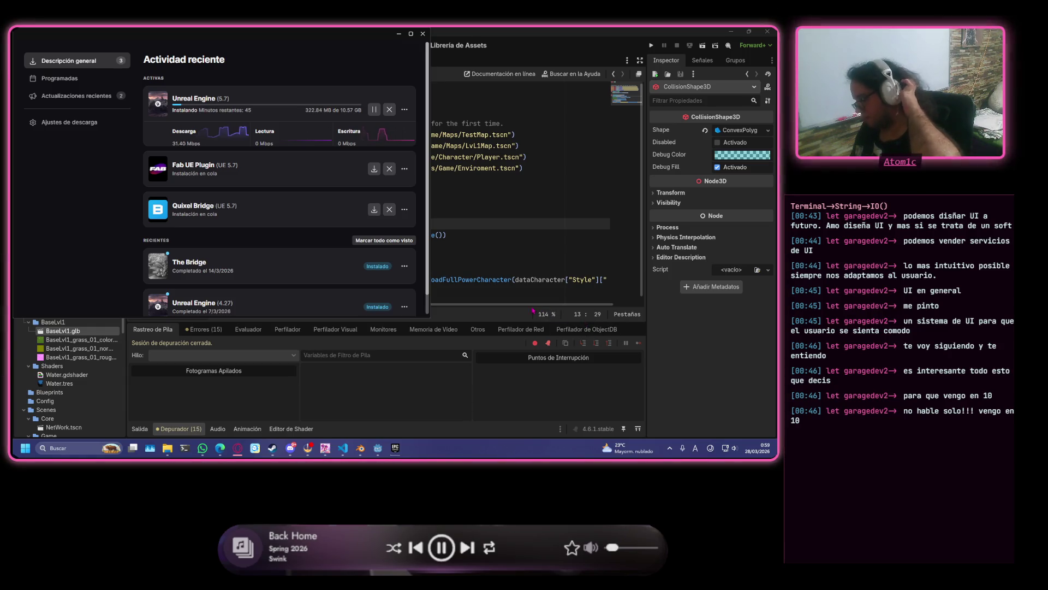
pyautogui.click(457, 201)
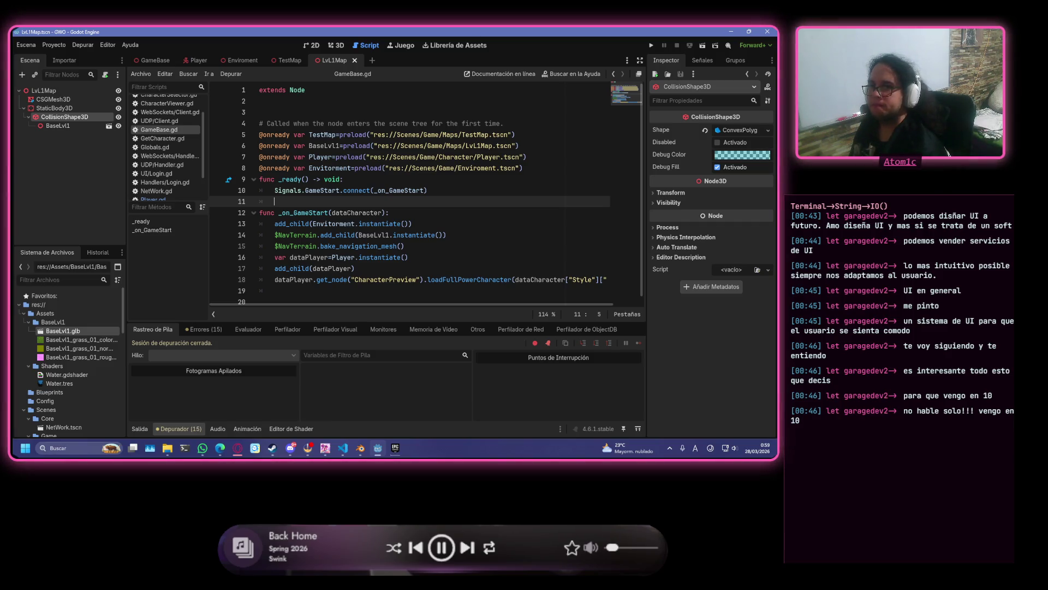
# Put the caret on line 5 of GameBase.gd and save the scene with Ctrl+S
pyautogui.click(415, 101)
pyautogui.click(417, 135)
pyautogui.hotkey('ctrl', 's')
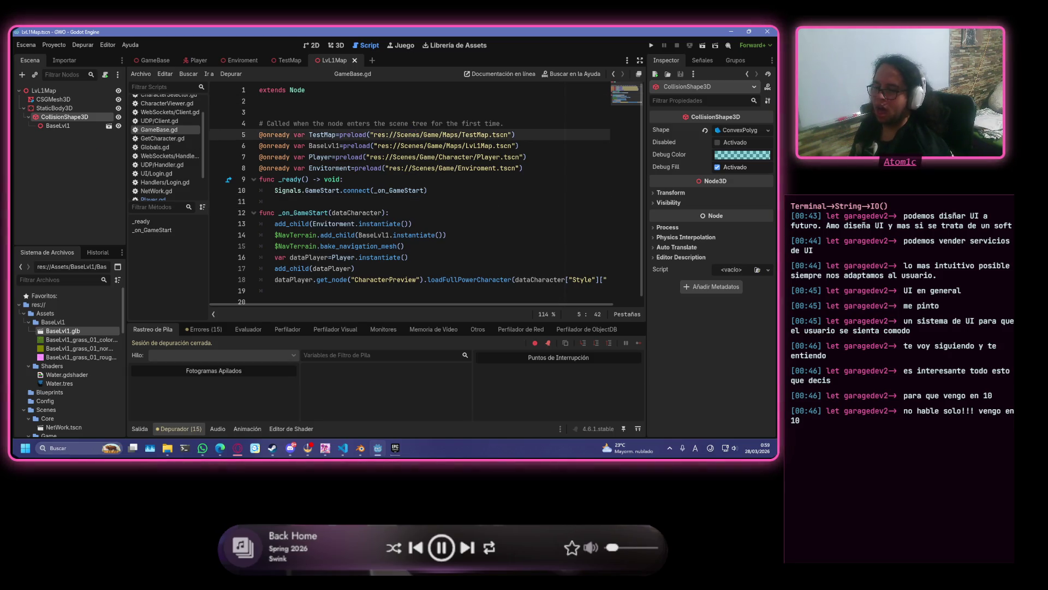
pyautogui.scroll(-3, 188, 125)
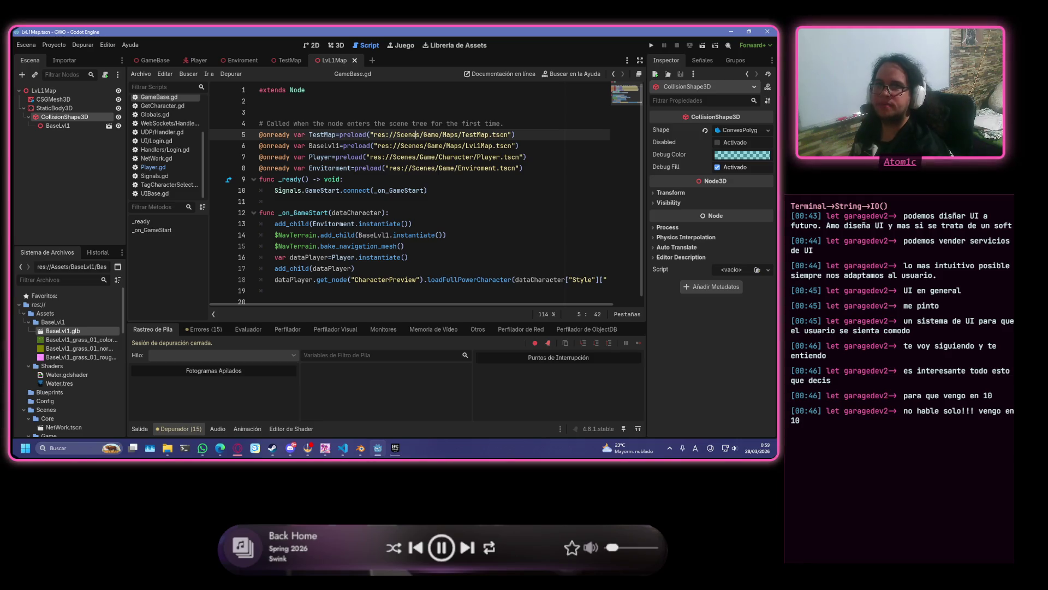
pyautogui.hotkey('alt', 'Tab')
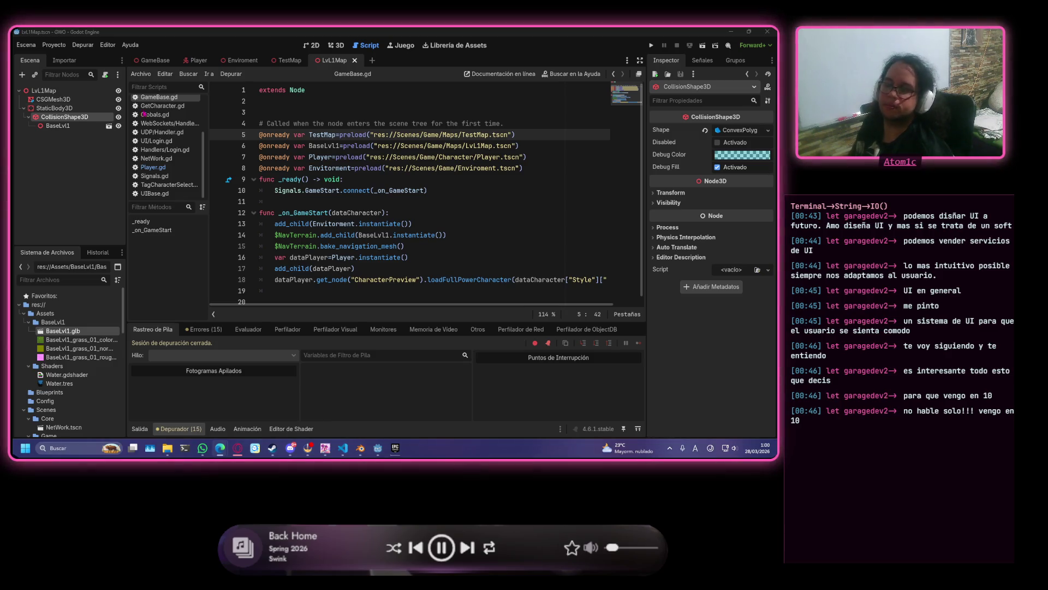
# Browse Signals.gd, UI/Login.gd and WebSockets/Handler.gd, ending on WebSockets/Client.gd
pyautogui.scroll(3, 172, 122)
pyautogui.scroll(1, 172, 121)
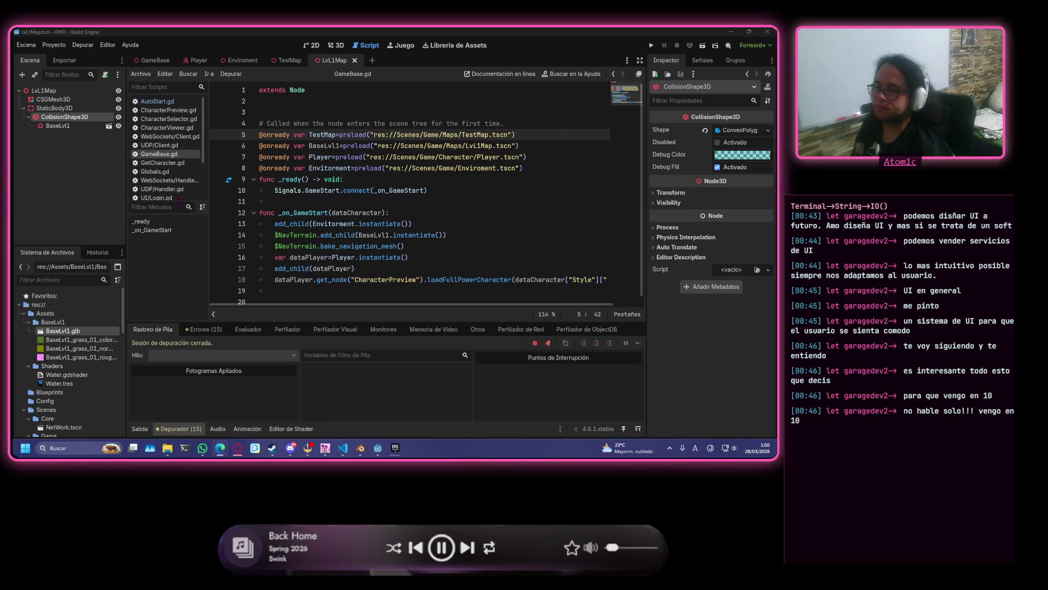
pyautogui.scroll(-5, 180, 196)
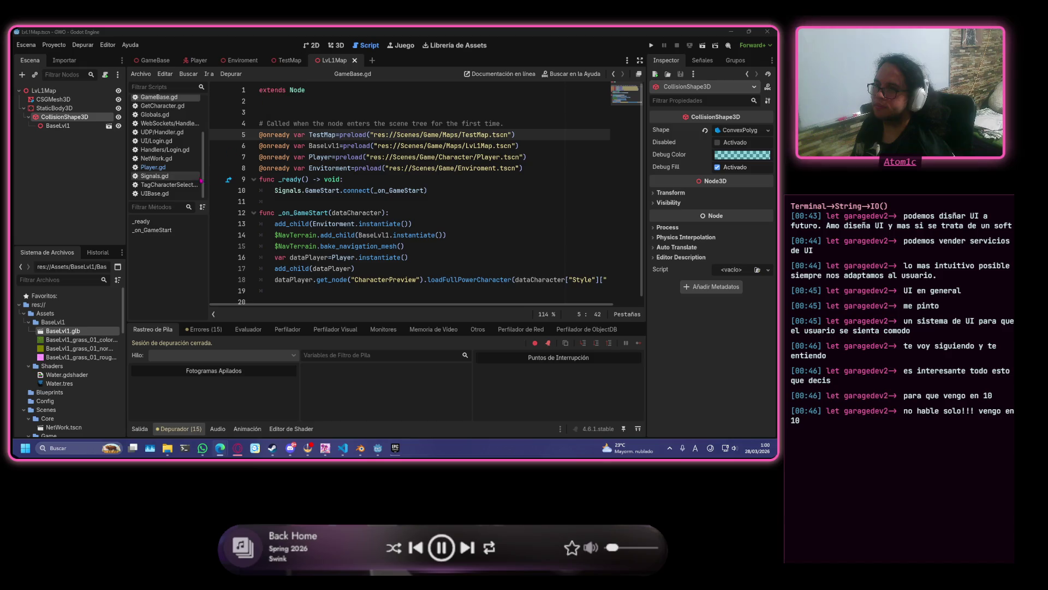
pyautogui.click(164, 176)
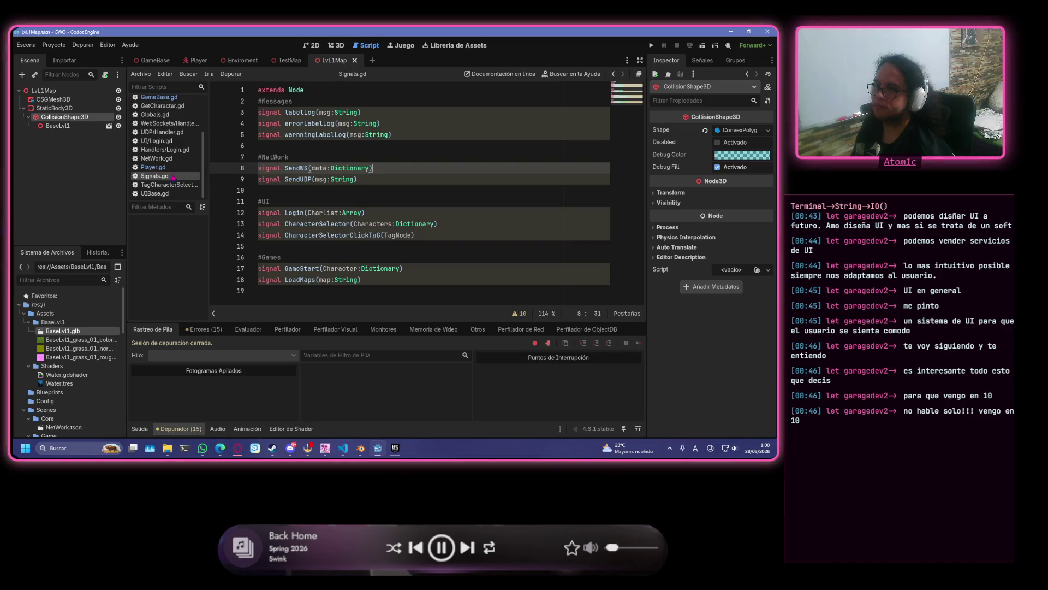
pyautogui.click(184, 141)
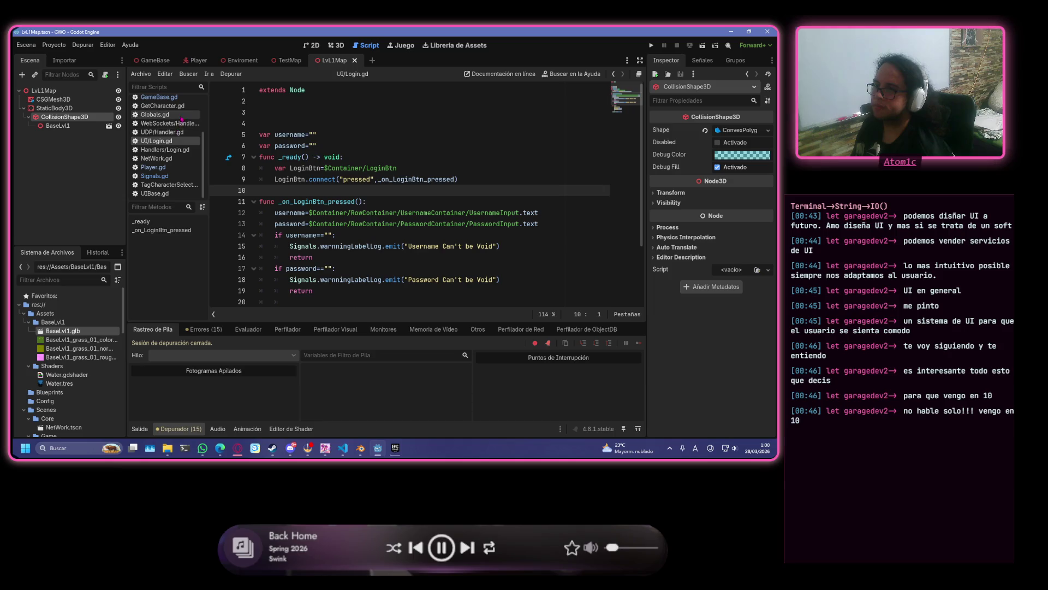
pyautogui.click(183, 124)
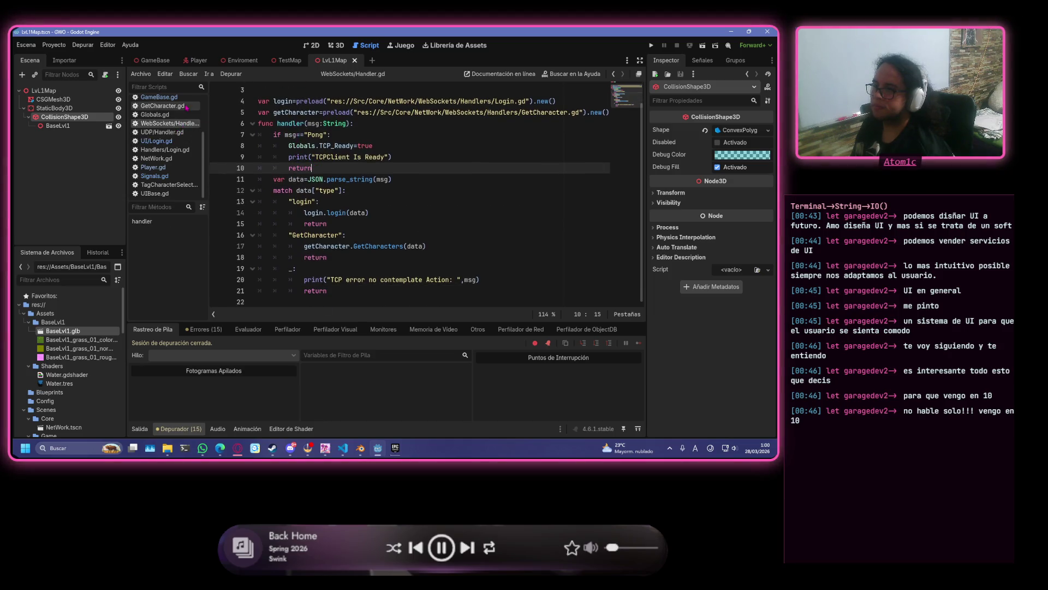
pyautogui.scroll(3, 176, 127)
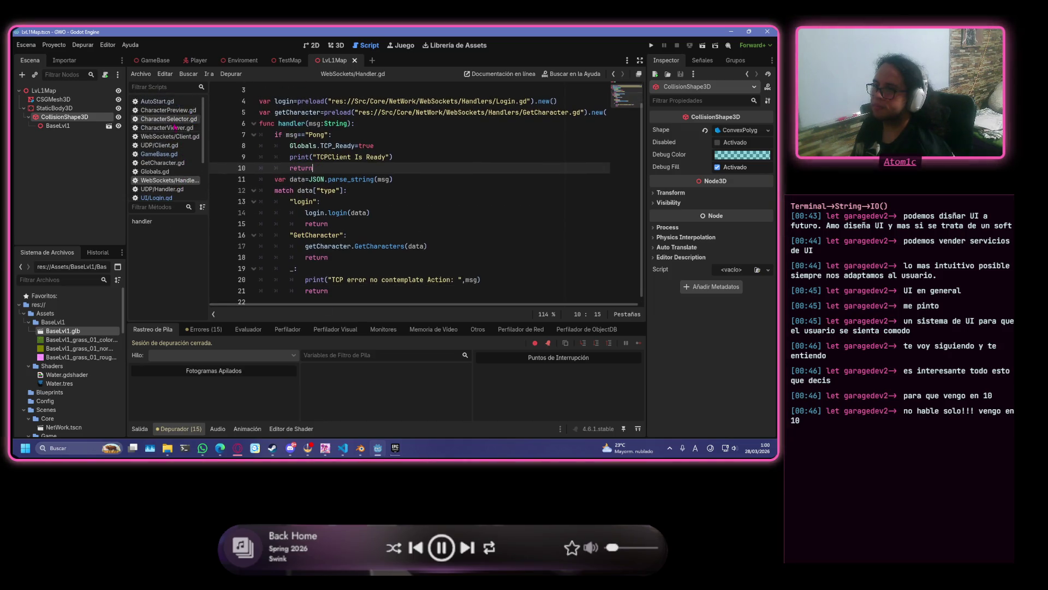
pyautogui.click(170, 136)
pyautogui.scroll(-10, 423, 179)
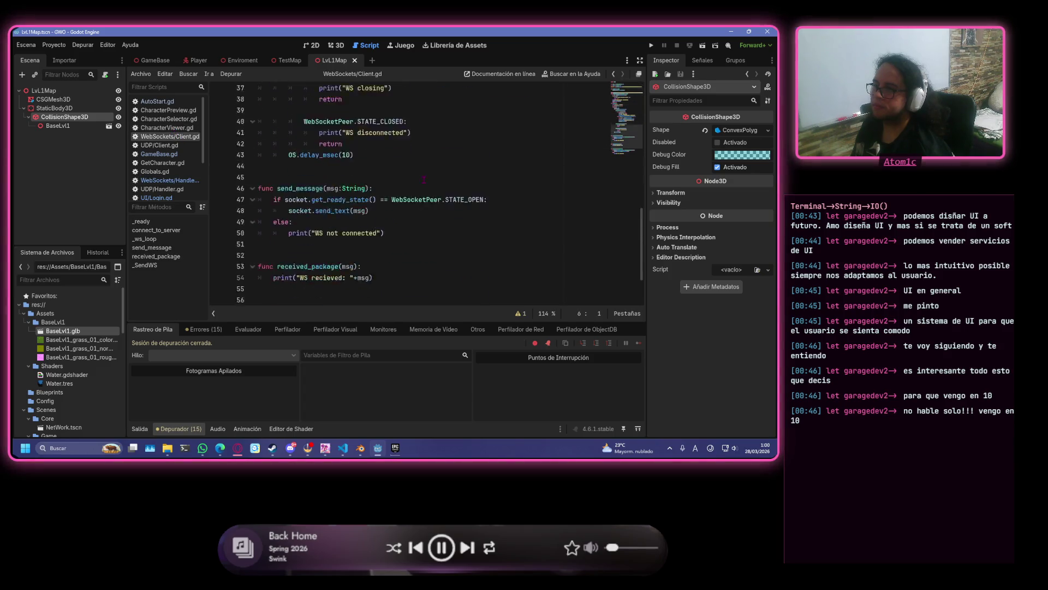
pyautogui.scroll(-2, 424, 179)
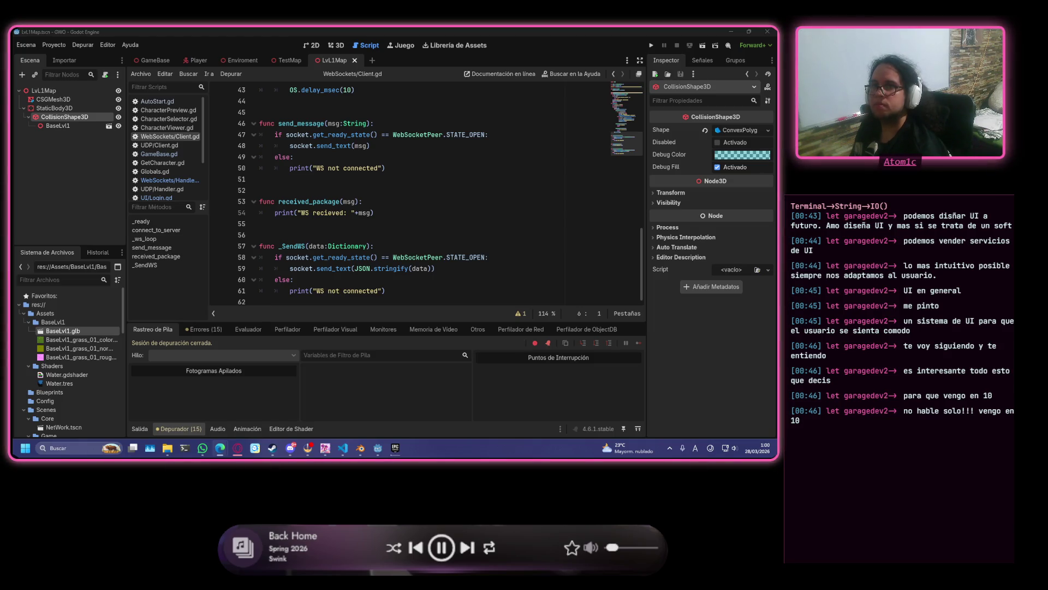
pyautogui.click(220, 447)
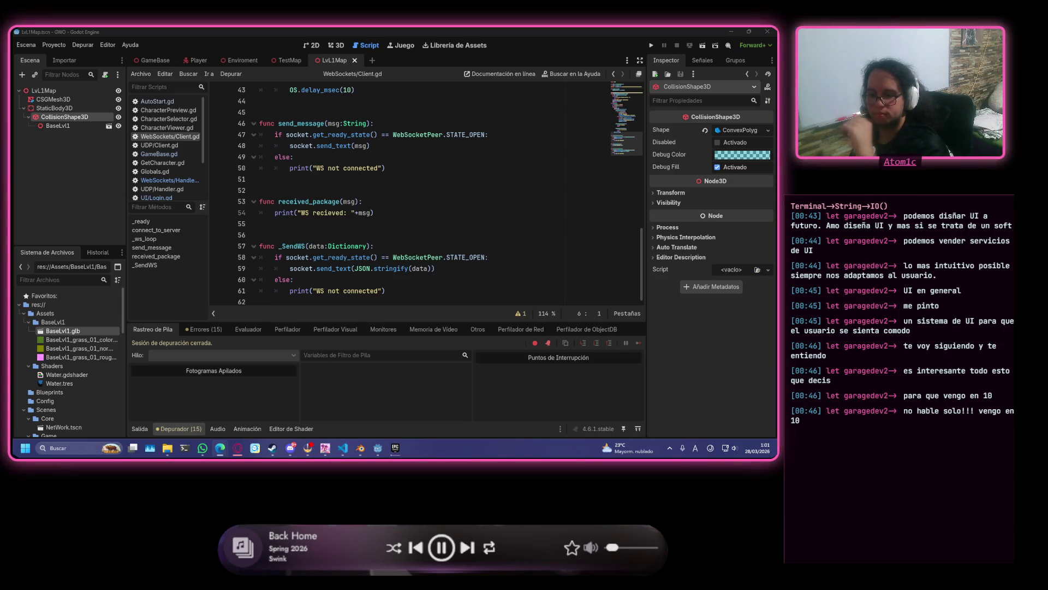
pyautogui.moveTo(355, 299)
pyautogui.mouseDown()
pyautogui.moveTo(295, 136)
pyautogui.moveTo(217, 61)
pyautogui.moveTo(256, 117)
pyautogui.moveTo(237, 85)
pyautogui.mouseUp()
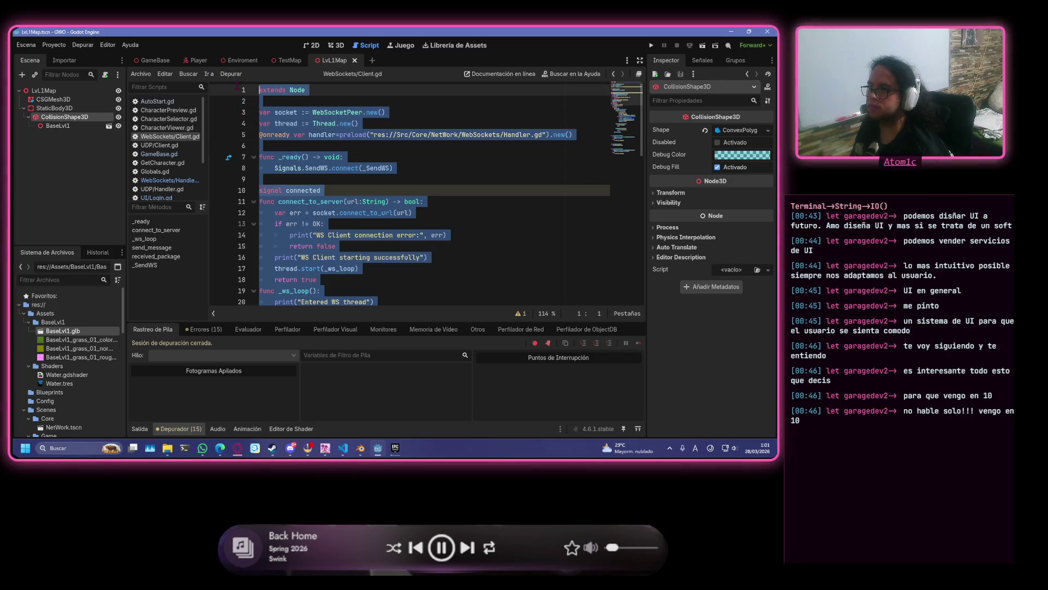
# Open UDP/Client.gd and select its code from line 34 up to the top
pyautogui.hotkey('alt', 'Tab')
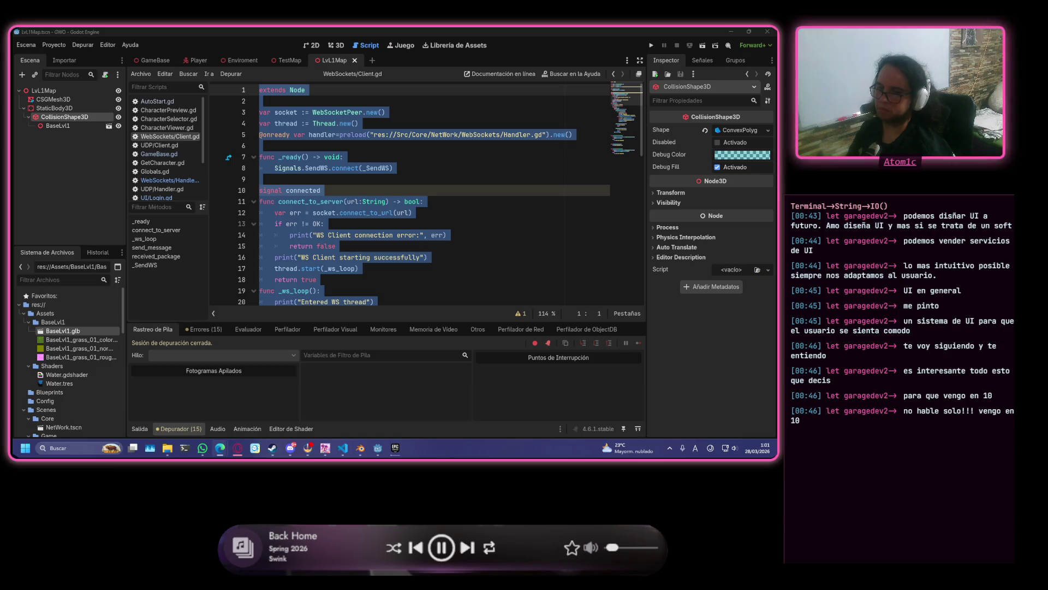
pyautogui.click(158, 145)
pyautogui.scroll(-3, 442, 195)
pyautogui.moveTo(390, 293)
pyautogui.mouseDown()
pyautogui.moveTo(289, 131)
pyautogui.moveTo(164, 33)
pyautogui.mouseUp()
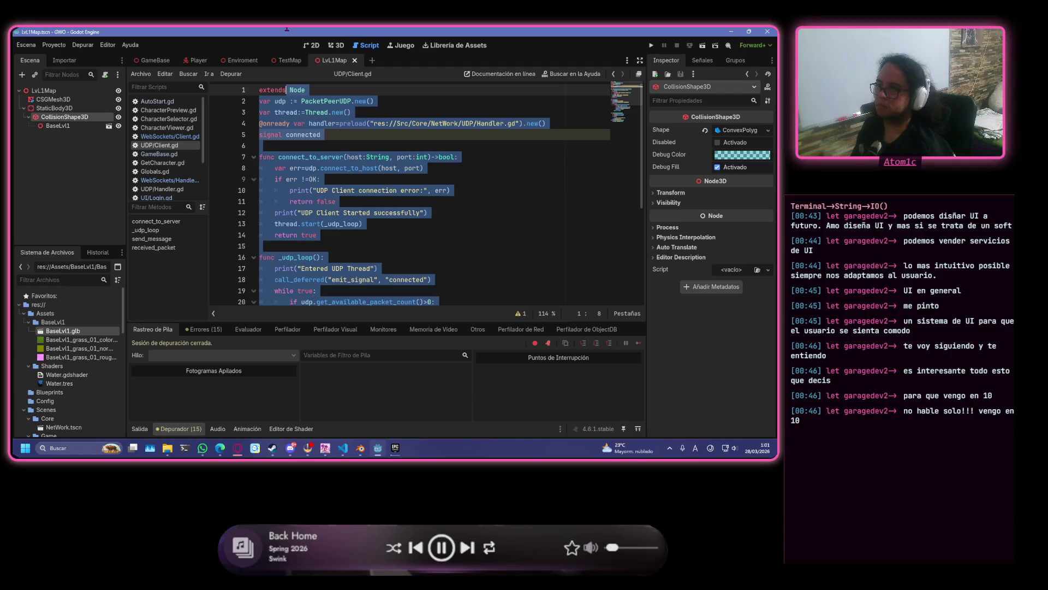
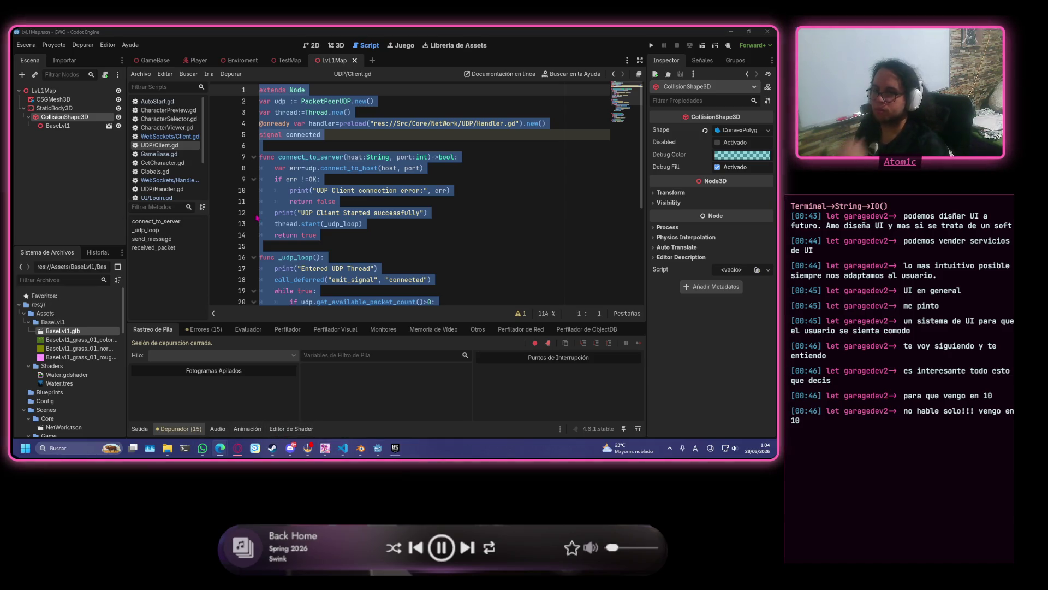
# Check the Unreal Engine download progress, then return to connect_to_server in Client.gd
pyautogui.moveTo(397, 449)
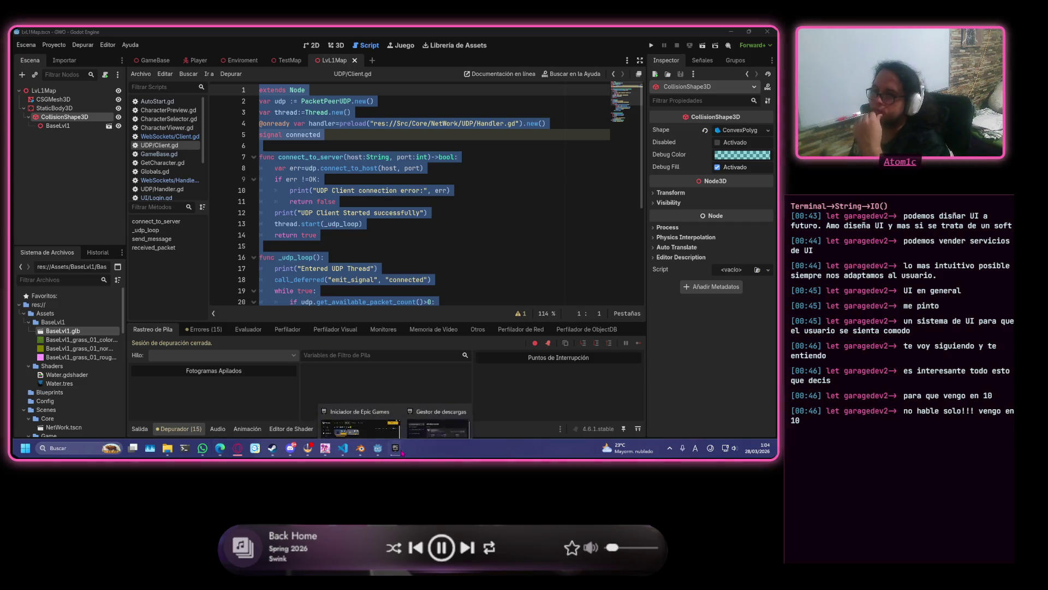
pyautogui.click(439, 407)
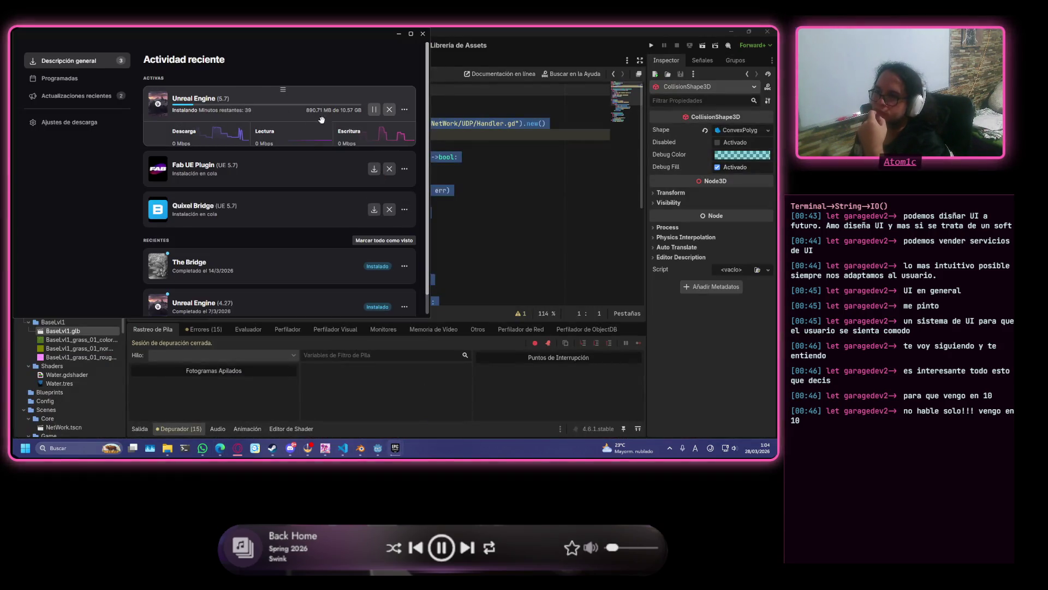
pyautogui.click(498, 173)
pyautogui.click(424, 158)
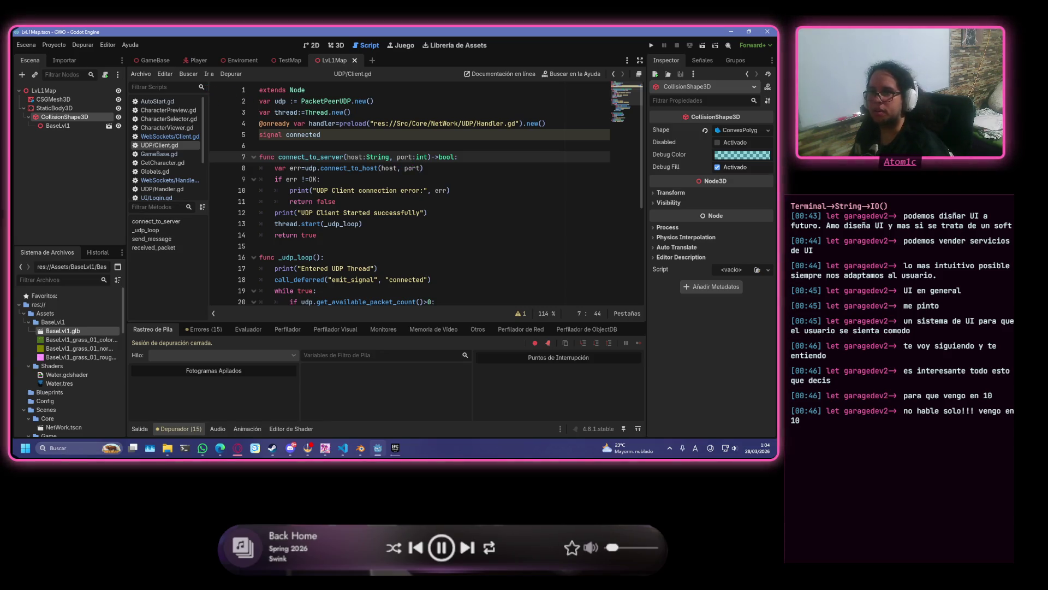
# Review the error check, thread start and success message lines in Client.gd
pyautogui.hotkey('alt', 'Tab')
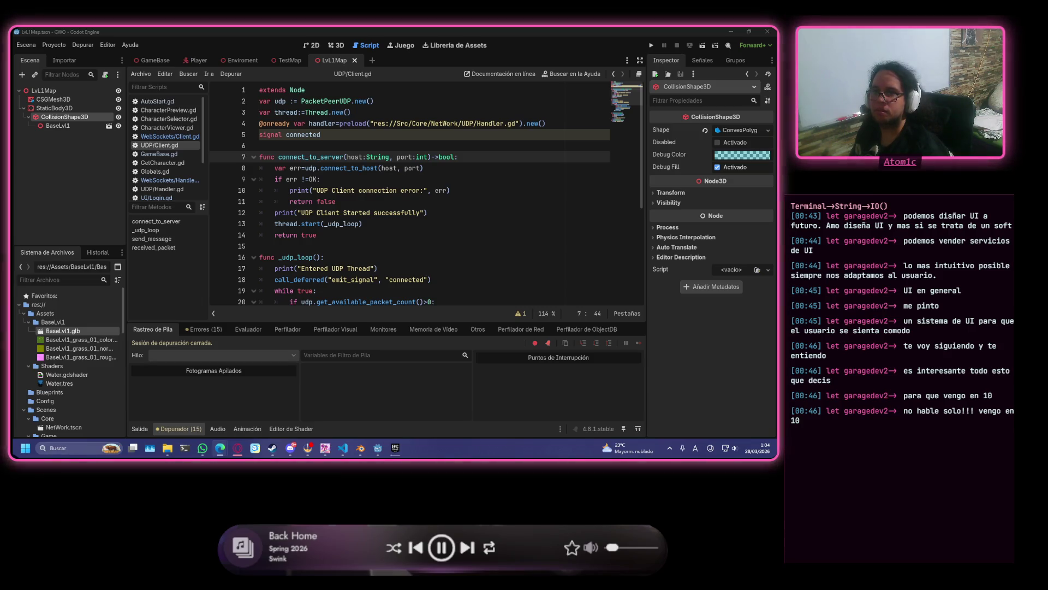
pyautogui.click(424, 167)
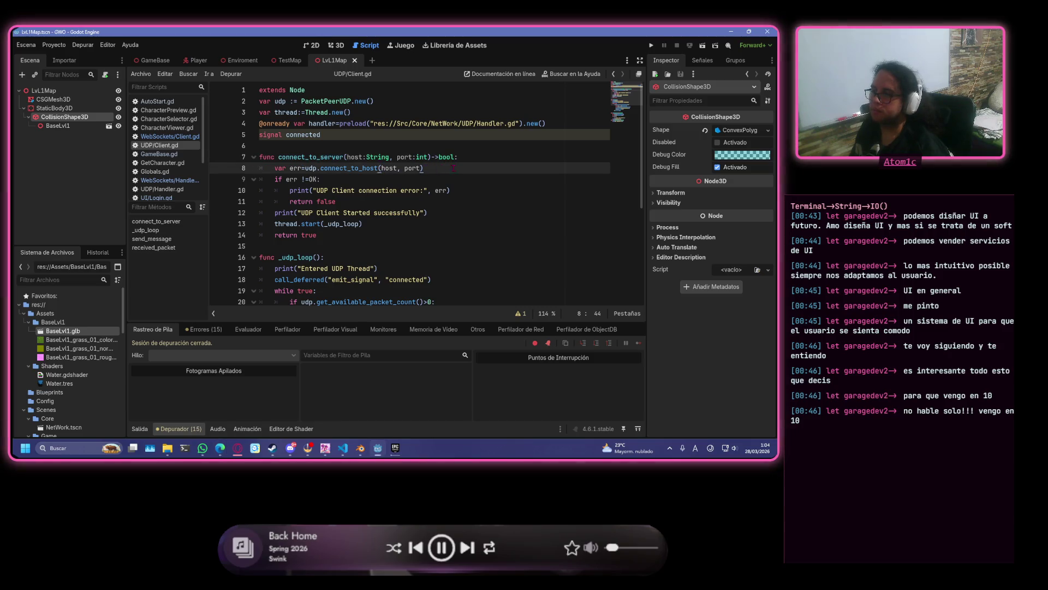
pyautogui.click(385, 203)
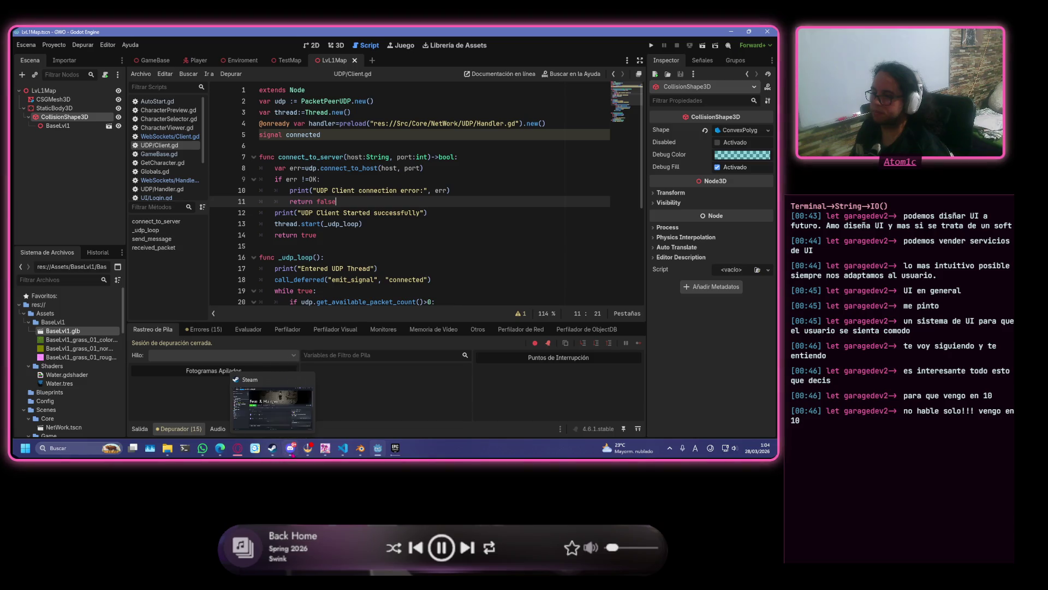
pyautogui.click(291, 448)
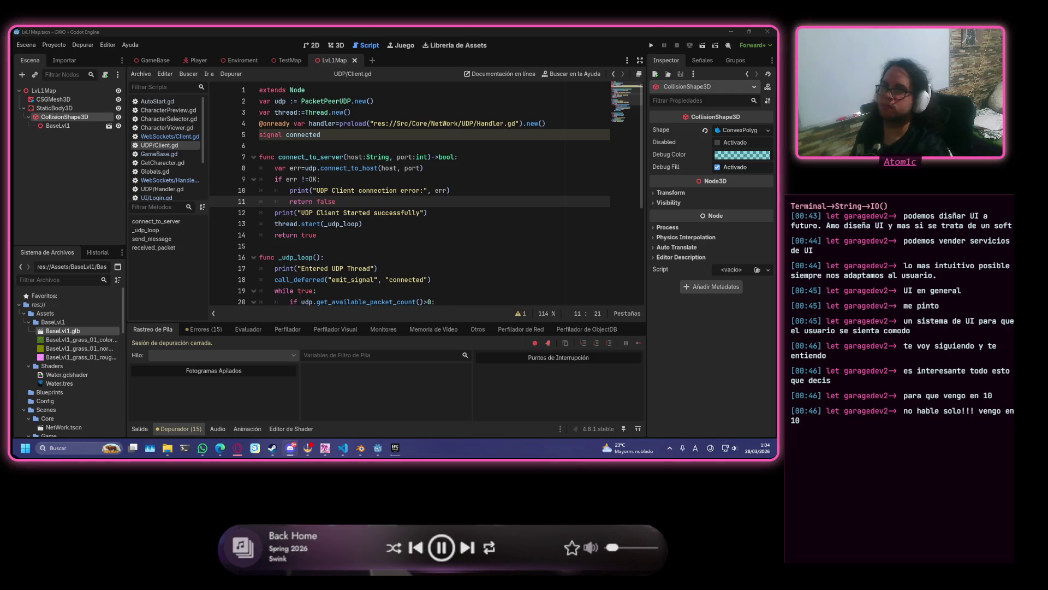
pyautogui.hotkey('alt', 'Tab')
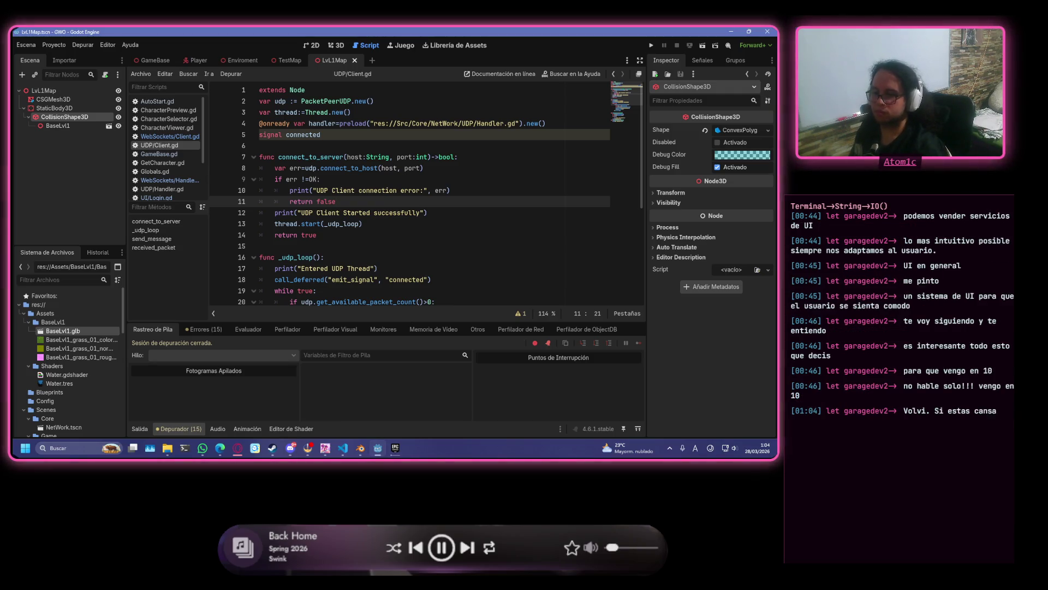
pyautogui.click(492, 222)
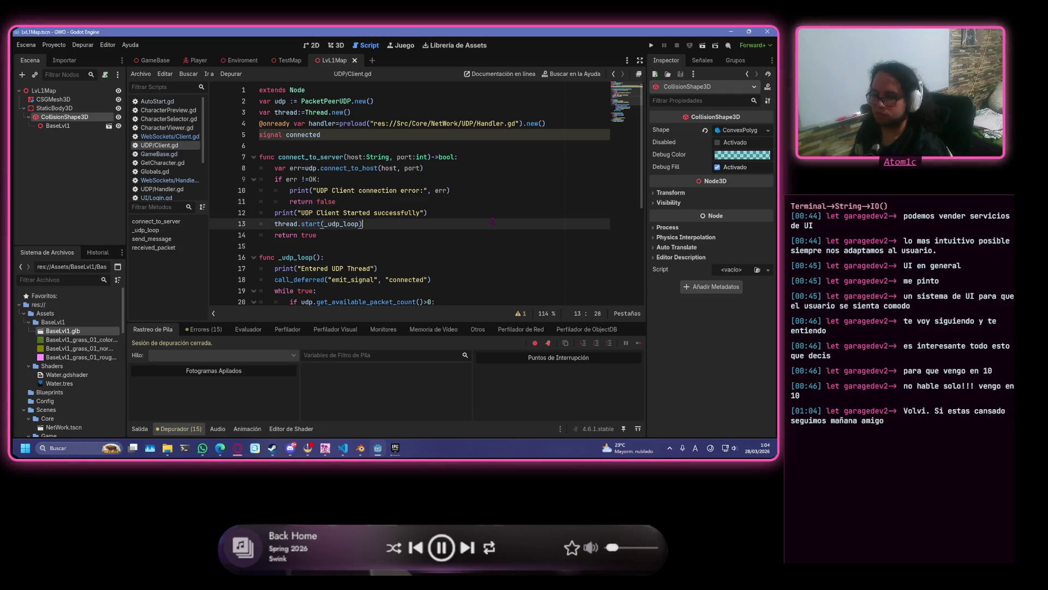
pyautogui.click(462, 212)
pyautogui.scroll(-2, 386, 212)
pyautogui.scroll(-1, 386, 212)
# Check the Epic Games downloads window, then go back to the Client.gd script
pyautogui.click(395, 447)
pyautogui.click(395, 403)
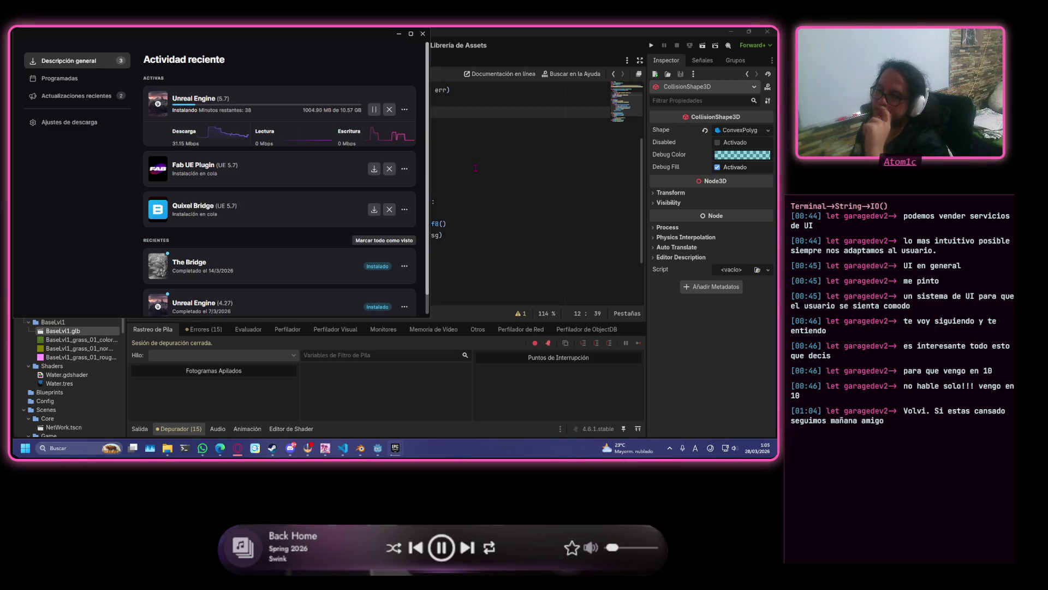
pyautogui.click(475, 167)
pyautogui.press('Up')
pyautogui.press('Up')
pyautogui.press('Up')
# Select and review successive portions of Client.gd down to the OS.delay_msec(10) line
pyautogui.moveTo(382, 298)
pyautogui.mouseDown()
pyautogui.moveTo(328, 163)
pyautogui.moveTo(254, 78)
pyautogui.mouseUp()
pyautogui.click(436, 179)
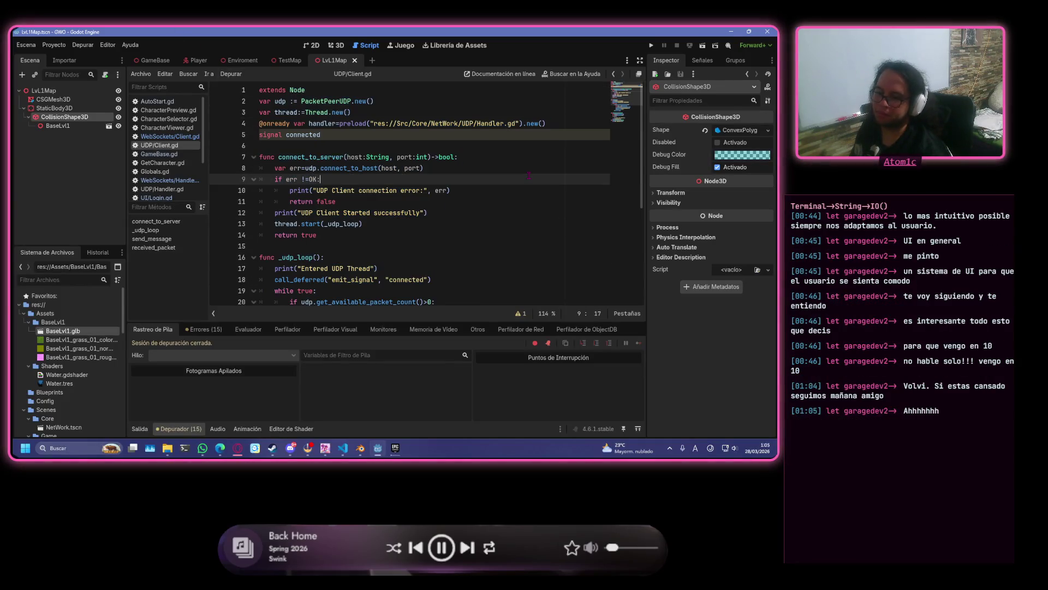
pyautogui.scroll(-5, 467, 244)
pyautogui.moveTo(467, 279)
pyautogui.mouseDown()
pyautogui.moveTo(448, 180)
pyautogui.moveTo(382, 93)
pyautogui.moveTo(259, 88)
pyautogui.mouseUp()
pyautogui.click(521, 157)
pyautogui.scroll(-5, 521, 156)
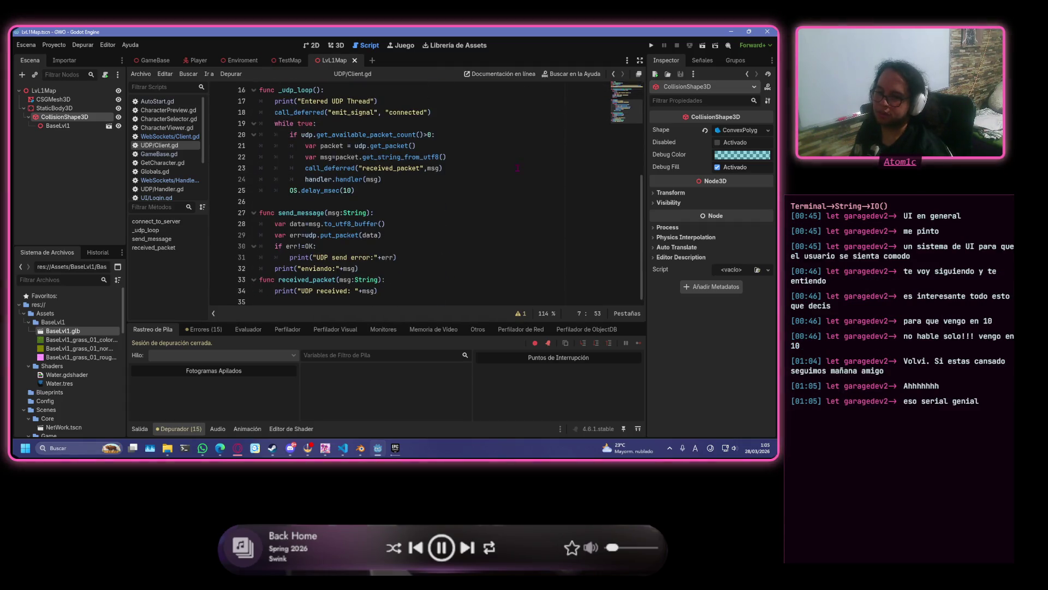
pyautogui.moveTo(382, 295); pyautogui.dragTo(262, 81)
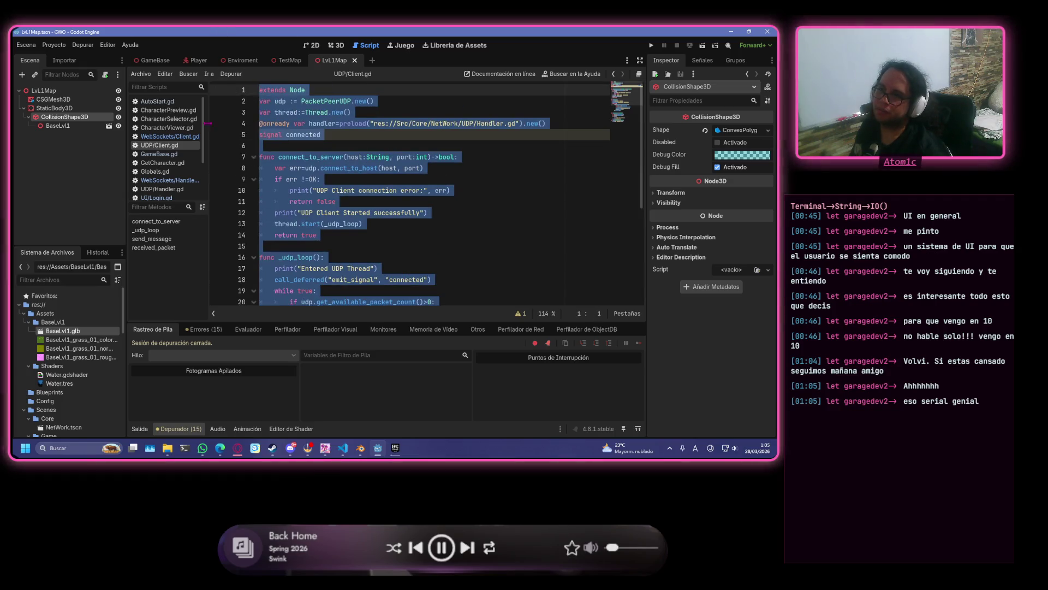
pyautogui.click(171, 146)
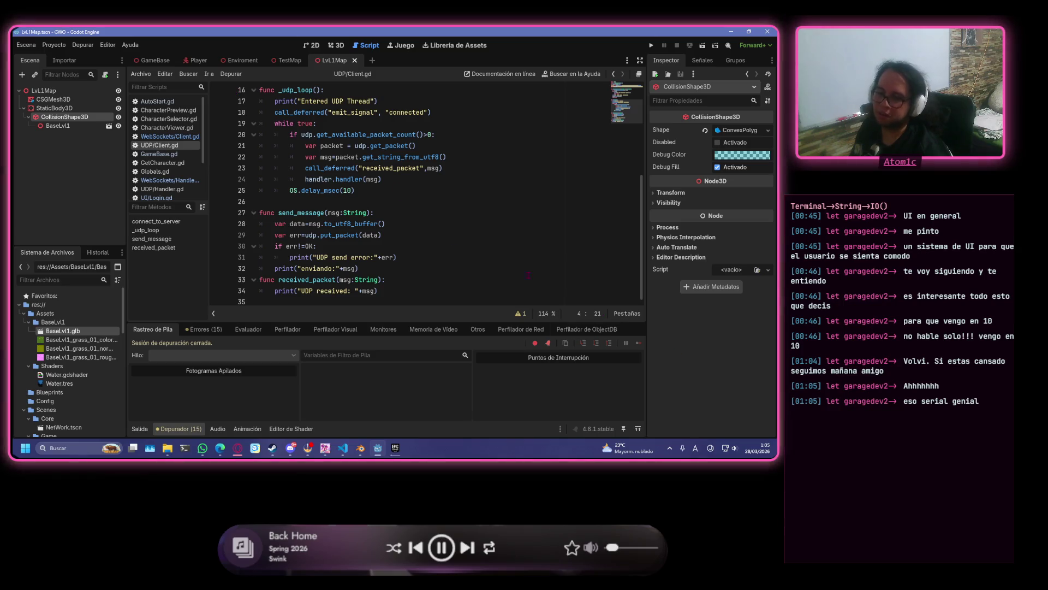
pyautogui.moveTo(407, 295)
pyautogui.mouseDown()
pyautogui.moveTo(448, 93)
pyautogui.moveTo(458, 90)
pyautogui.mouseUp()
pyautogui.click(463, 115)
pyautogui.scroll(-3, 463, 118)
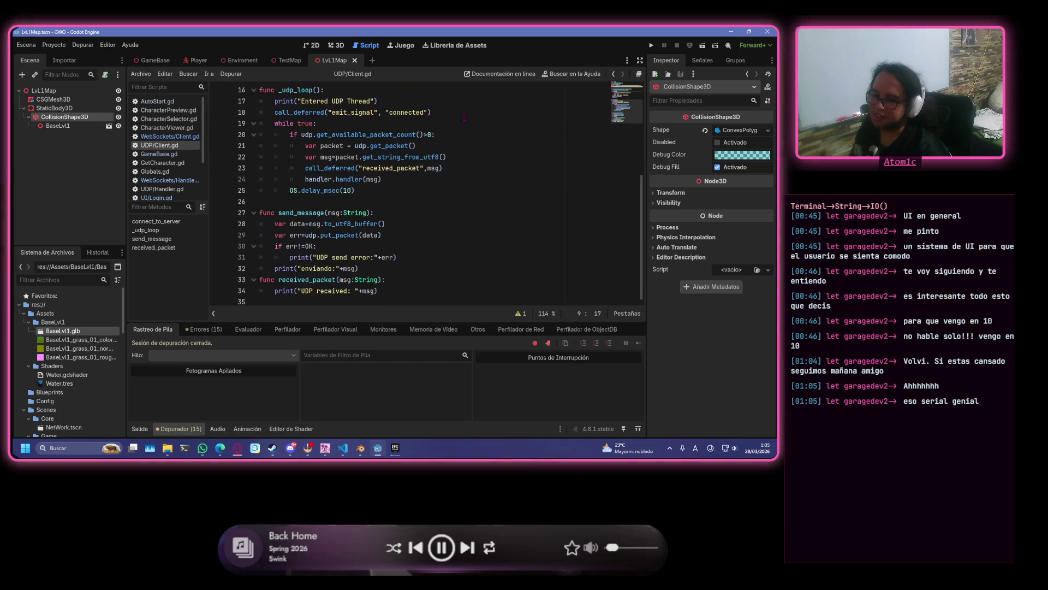
pyautogui.click(477, 191)
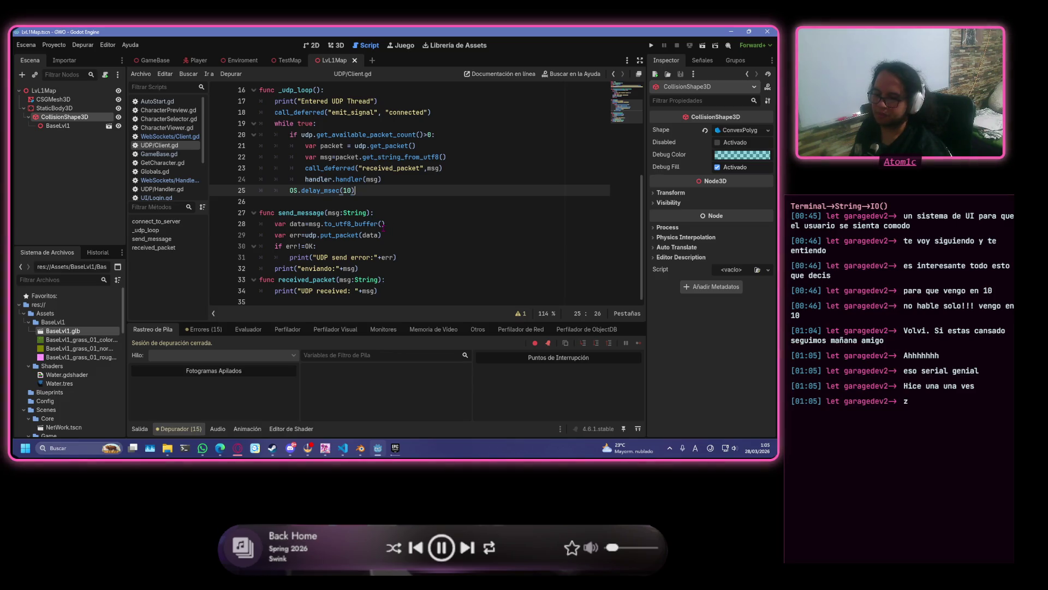
# Review the connected signal, error check, success message and return false lines of Client.gd
pyautogui.moveTo(383, 229)
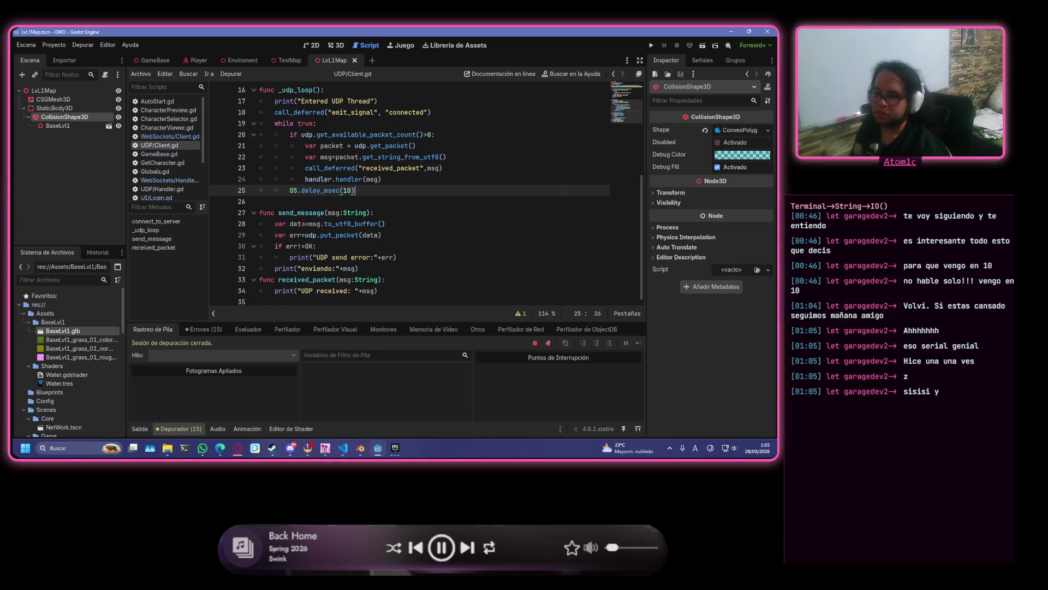
pyautogui.moveTo(328, 279); pyautogui.dragTo(221, 29)
pyautogui.click(483, 137)
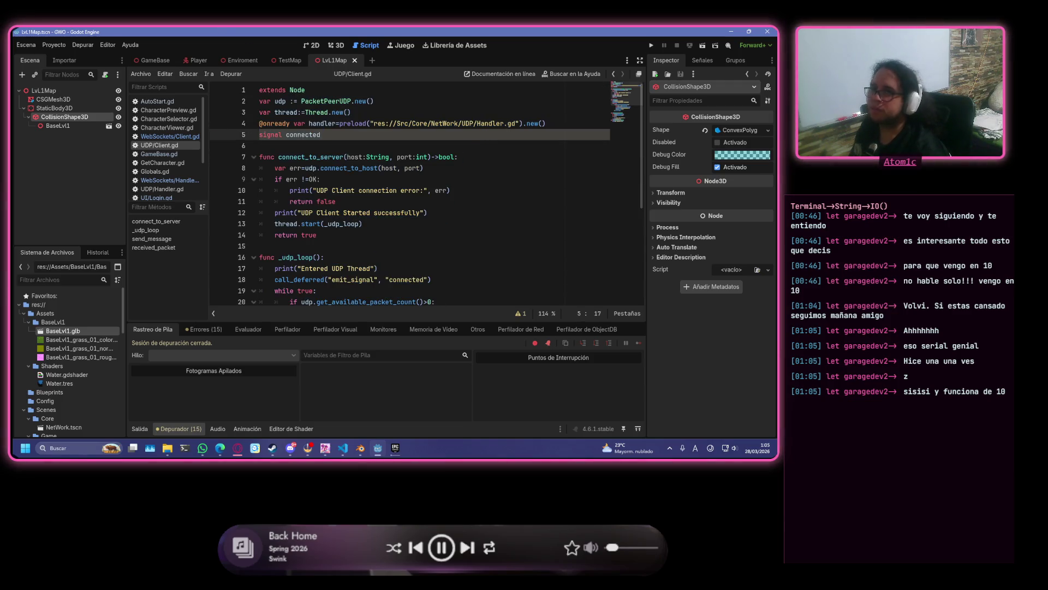
pyautogui.hotkey('alt', 'Tab')
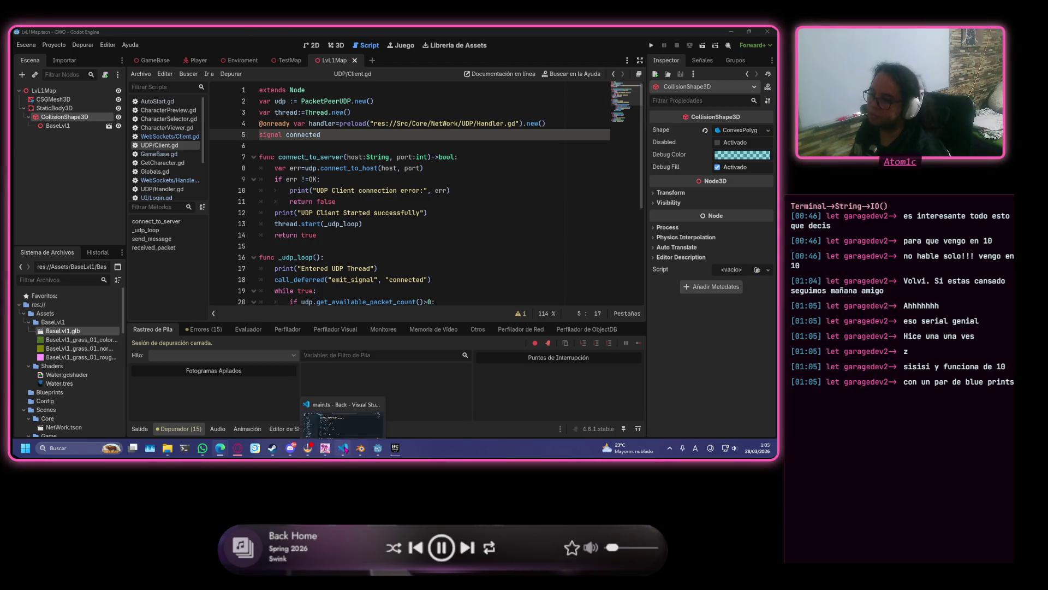
pyautogui.moveTo(308, 448)
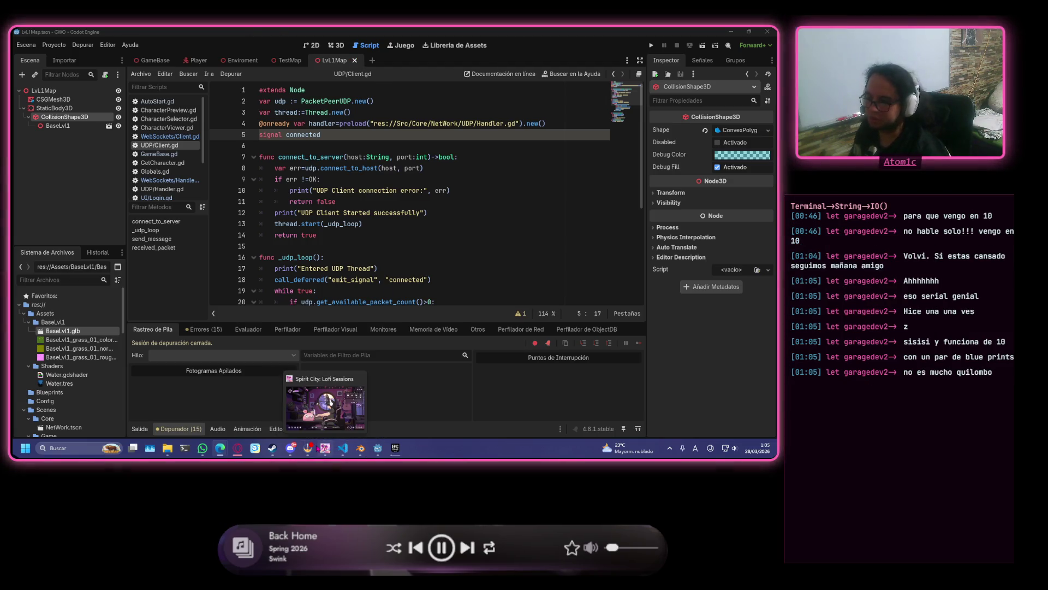
pyautogui.moveTo(237, 448)
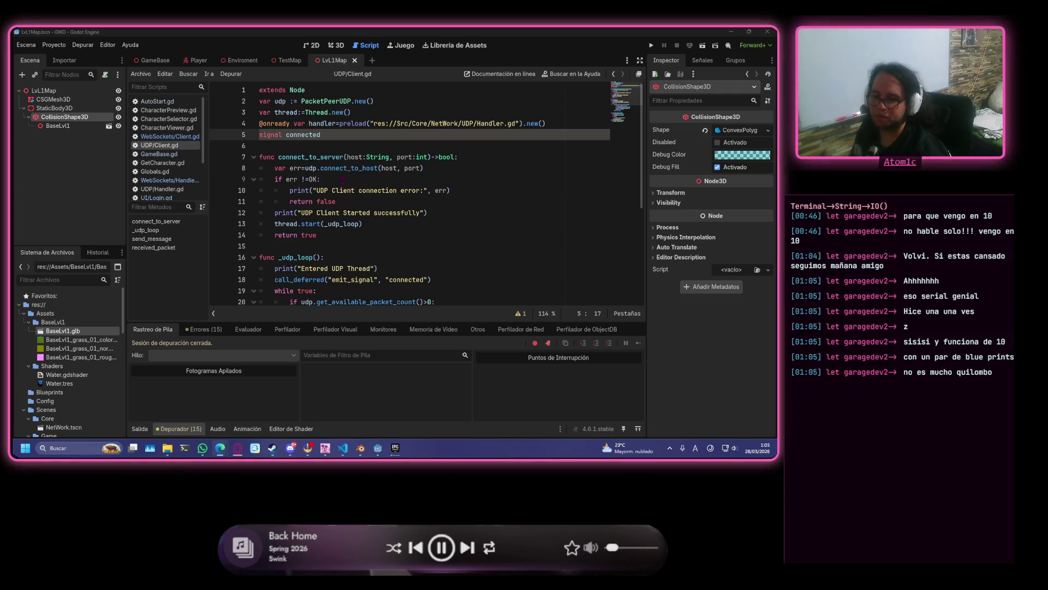
pyautogui.click(338, 179)
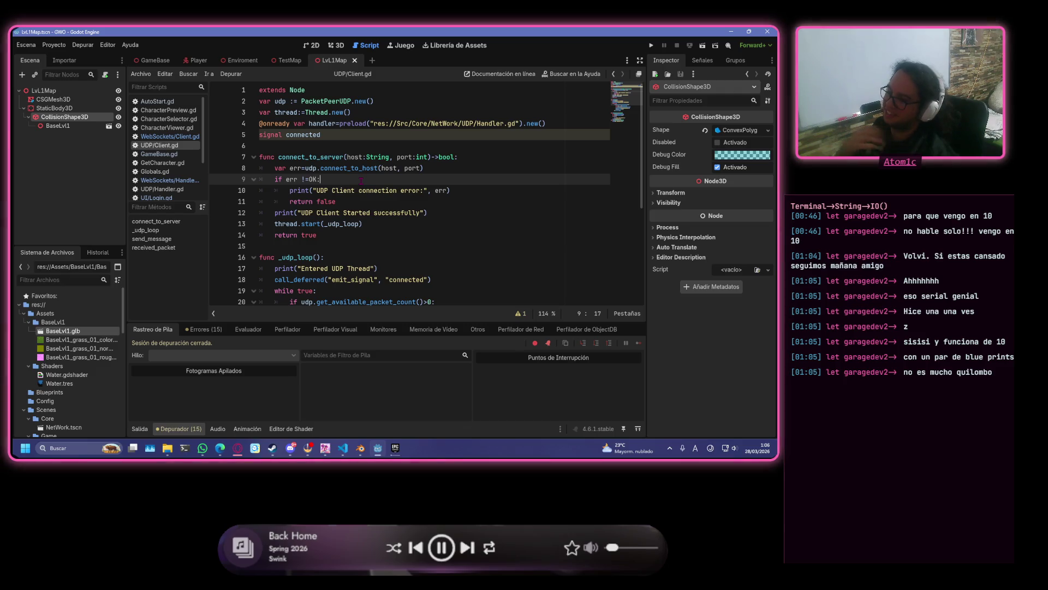
pyautogui.scroll(-5, 377, 208)
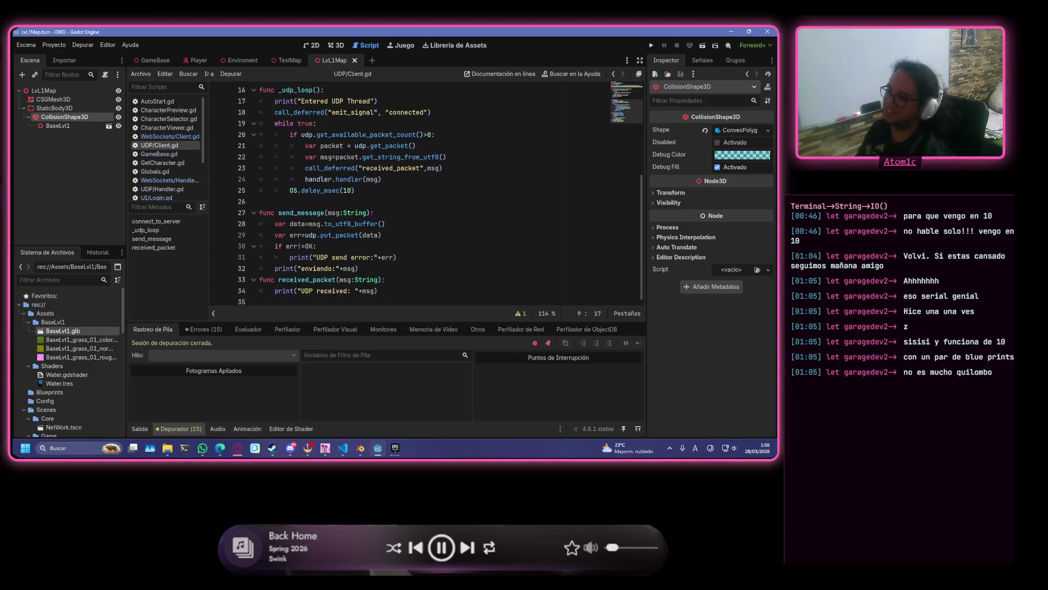
pyautogui.scroll(5, 376, 211)
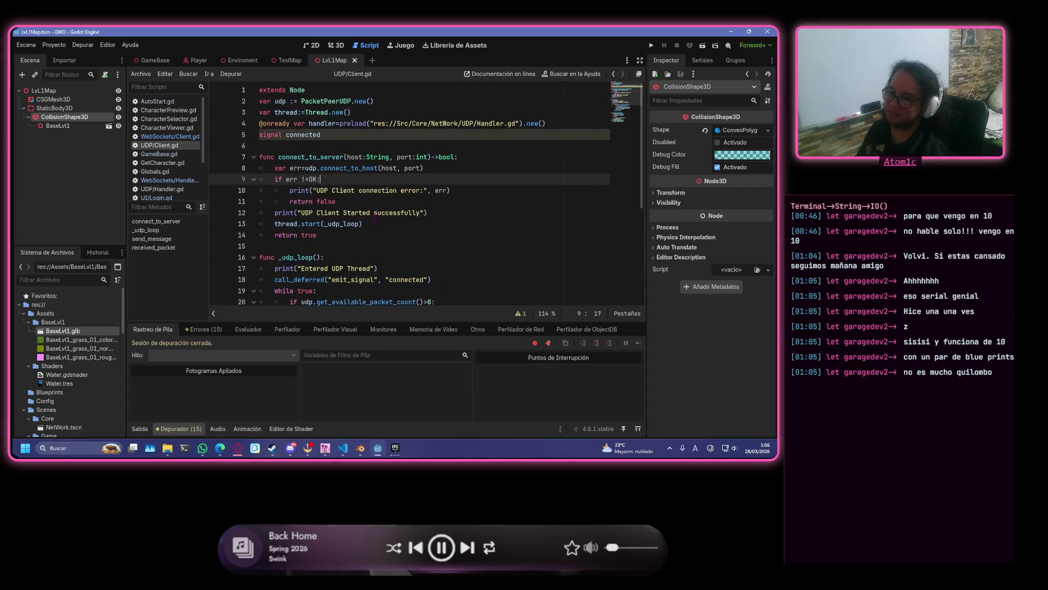
pyautogui.click(483, 213)
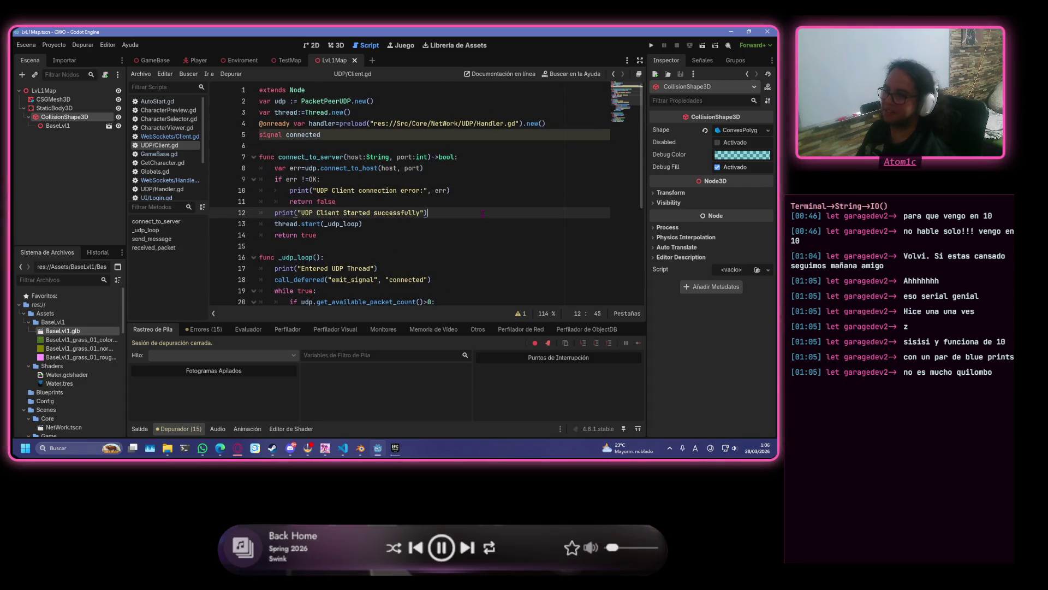
pyautogui.click(500, 201)
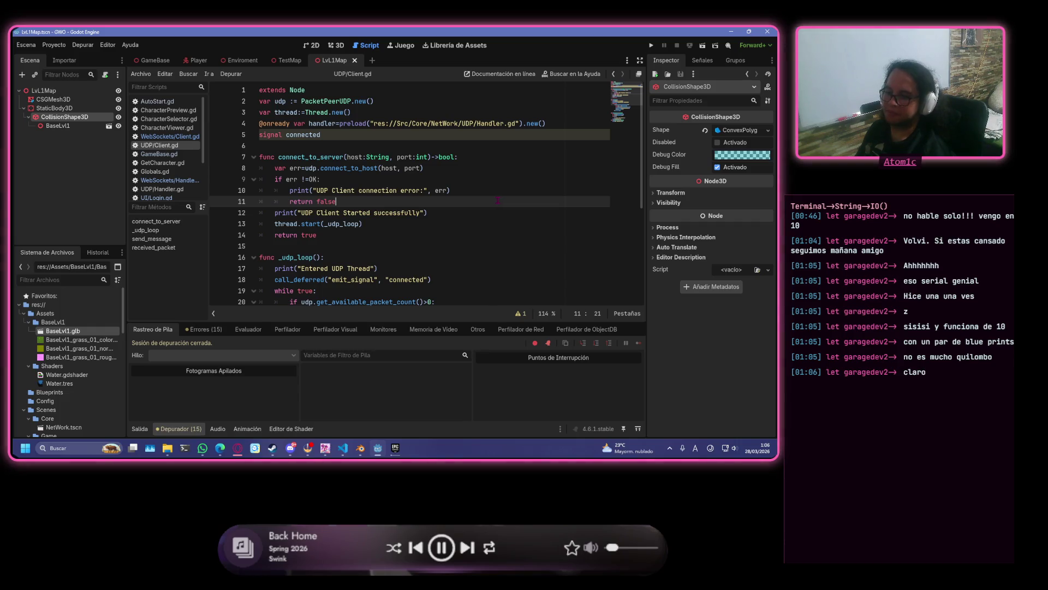
pyautogui.scroll(-5, 498, 200)
# Select the whole Client.gd script for review, then highlight lines in connect_to_server
pyautogui.moveTo(395, 294)
pyautogui.mouseDown()
pyautogui.moveTo(322, 270)
pyautogui.moveTo(222, 35)
pyautogui.mouseUp()
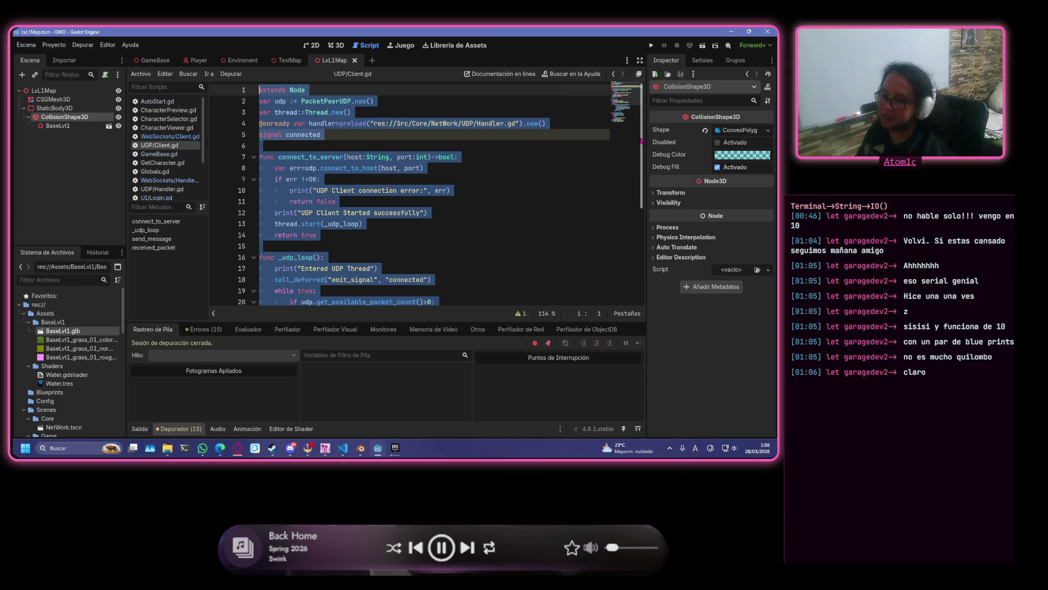
pyautogui.click(538, 149)
pyautogui.scroll(-5, 538, 149)
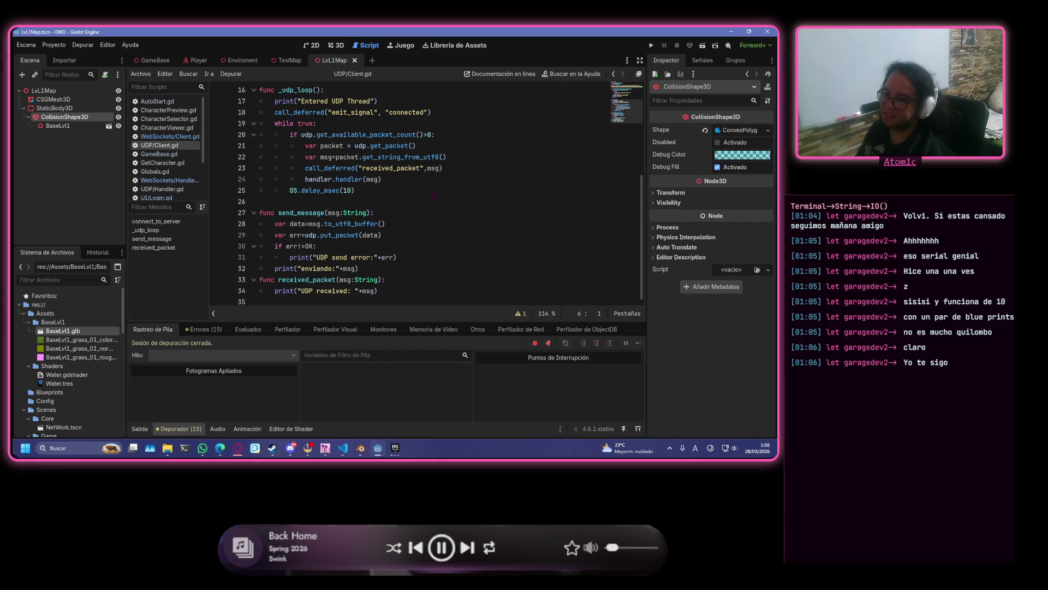
pyautogui.moveTo(431, 297); pyautogui.dragTo(431, 77)
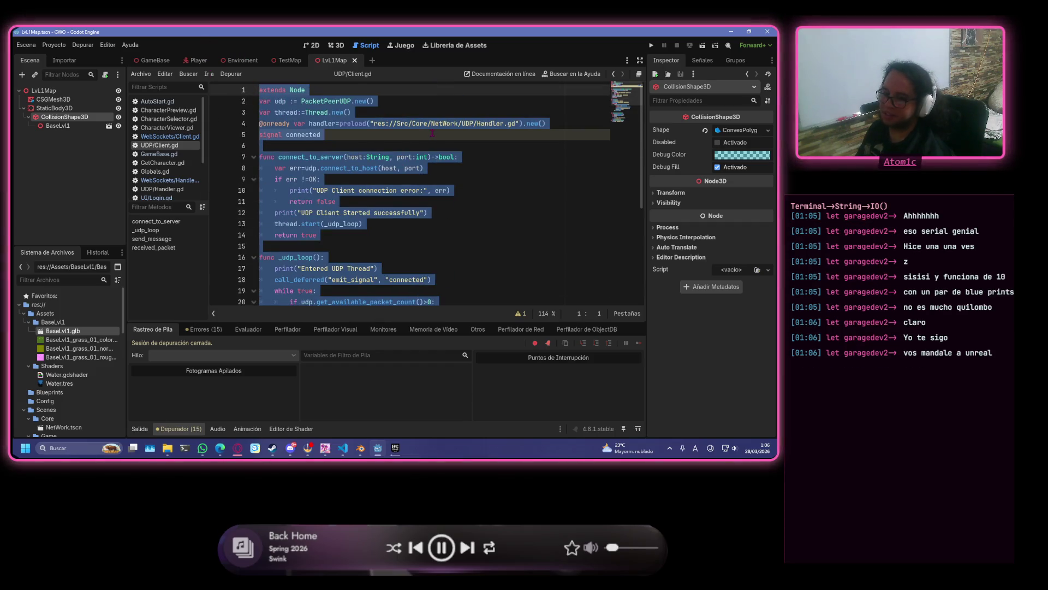
pyautogui.click(432, 133)
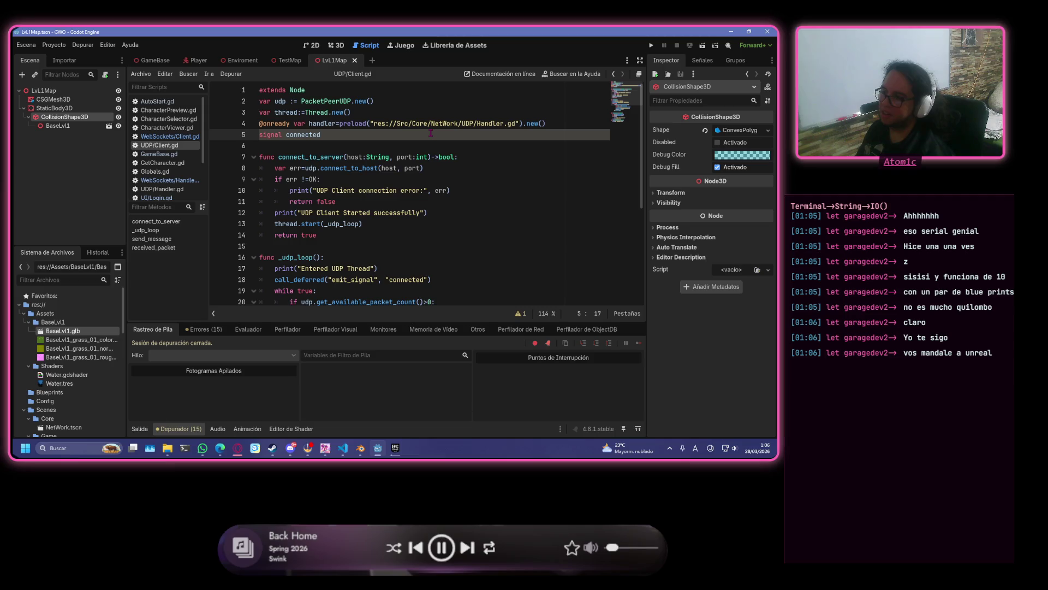
pyautogui.moveTo(322, 133); pyautogui.dragTo(259, 90)
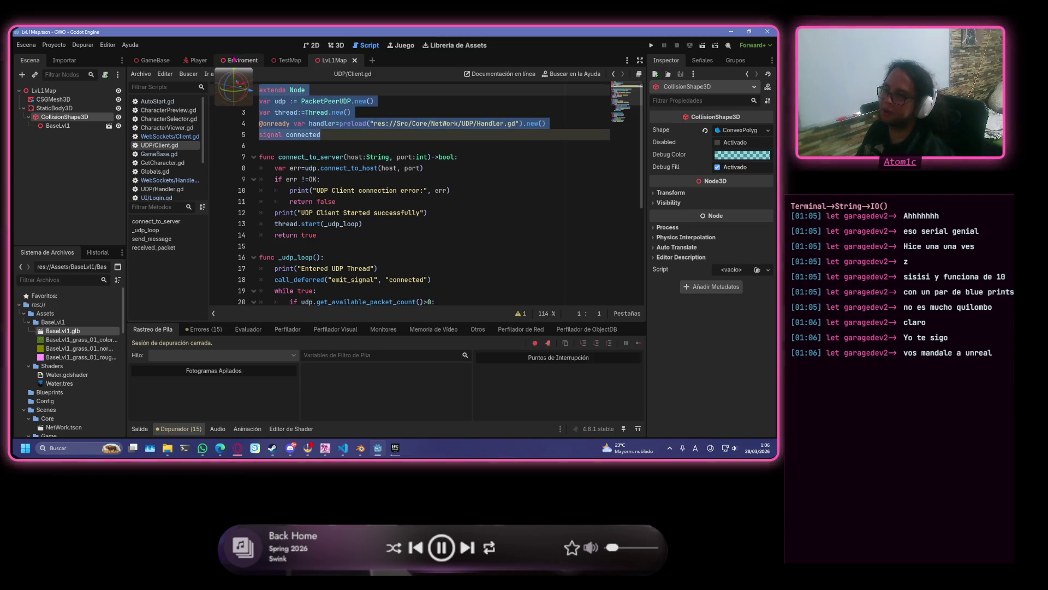
pyautogui.scroll(-5, 591, 162)
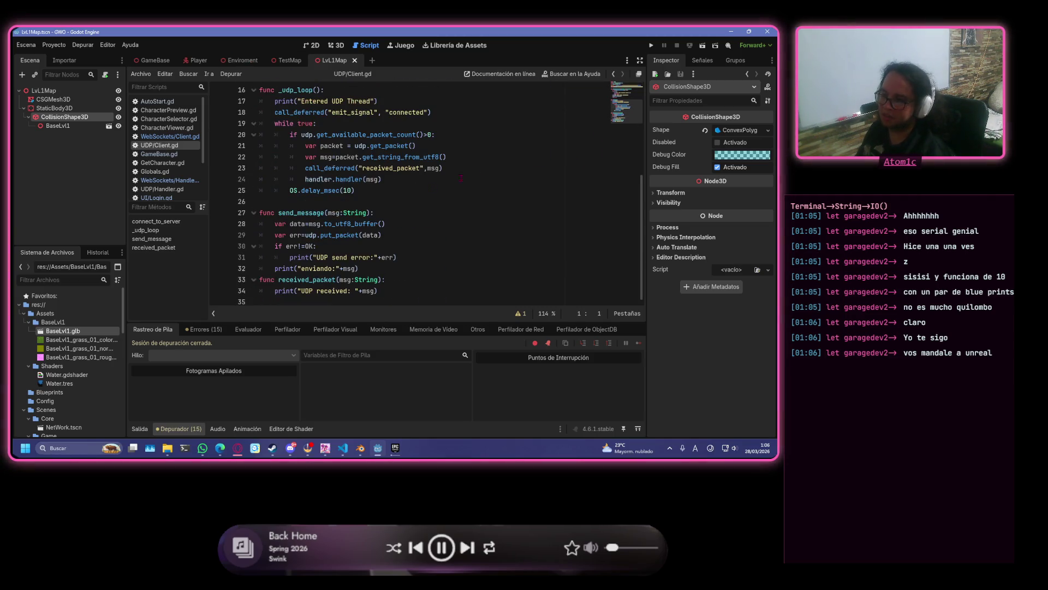
pyautogui.moveTo(404, 292)
pyautogui.mouseDown()
pyautogui.moveTo(328, 131)
pyautogui.moveTo(245, 88)
pyautogui.mouseUp()
pyautogui.click(337, 157)
# Highlight and review the send_message section of Client.gd
pyautogui.scroll(-5, 337, 157)
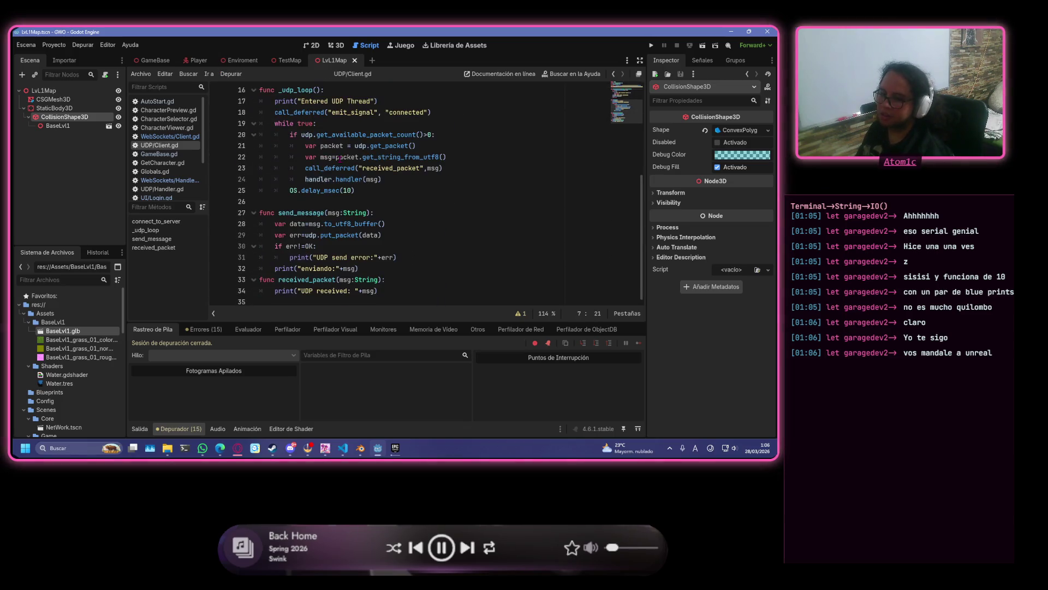
pyautogui.moveTo(377, 291)
pyautogui.mouseDown()
pyautogui.moveTo(376, 274)
pyautogui.moveTo(260, 213)
pyautogui.mouseUp()
pyautogui.scroll(4, 329, 205)
pyautogui.scroll(-2, 330, 205)
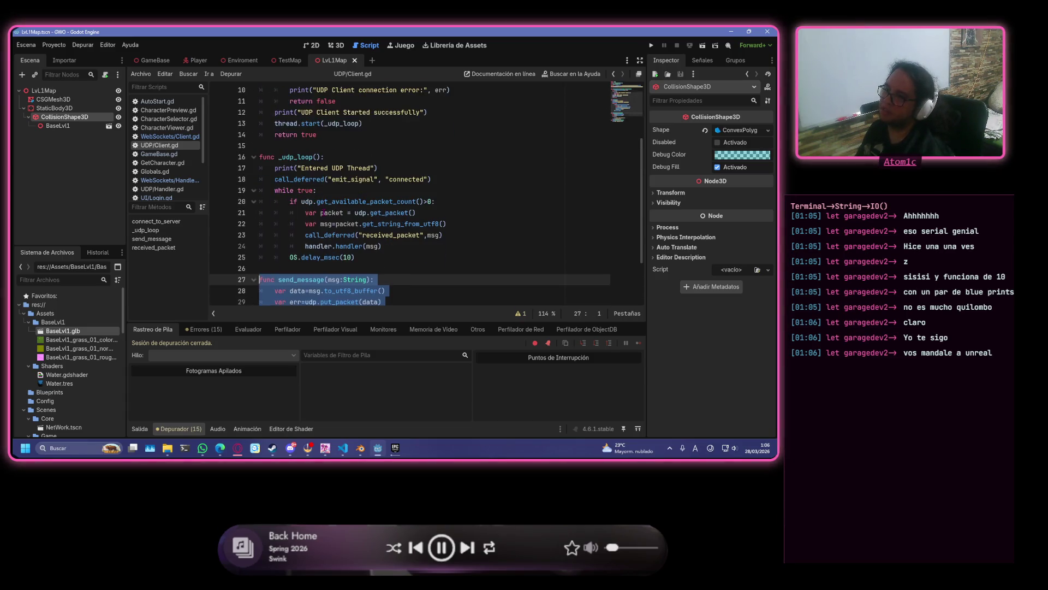
pyautogui.scroll(-2, 342, 145)
pyautogui.click(385, 179)
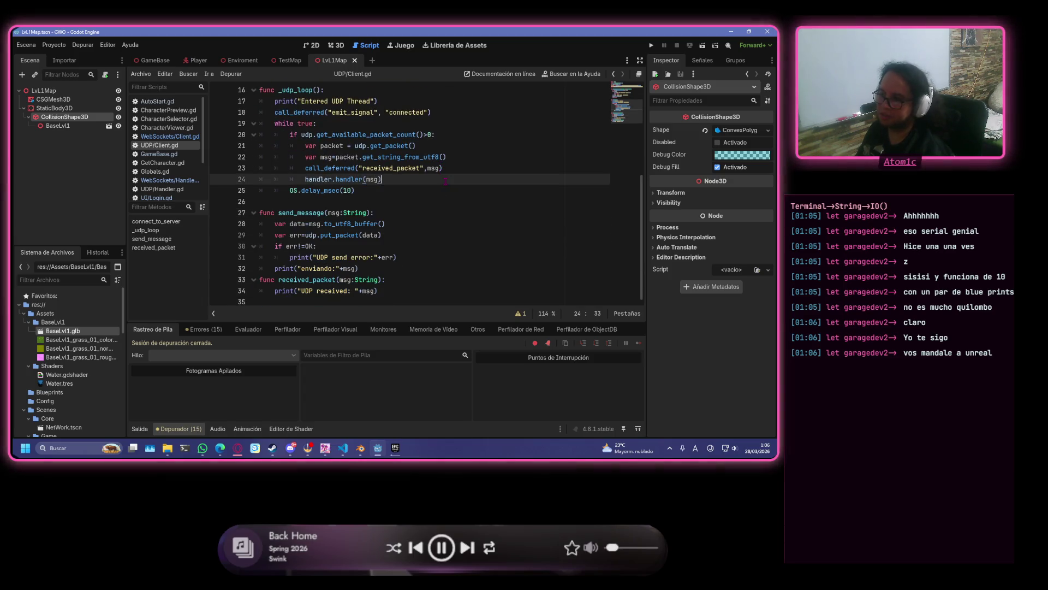
pyautogui.scroll(5, 223, 129)
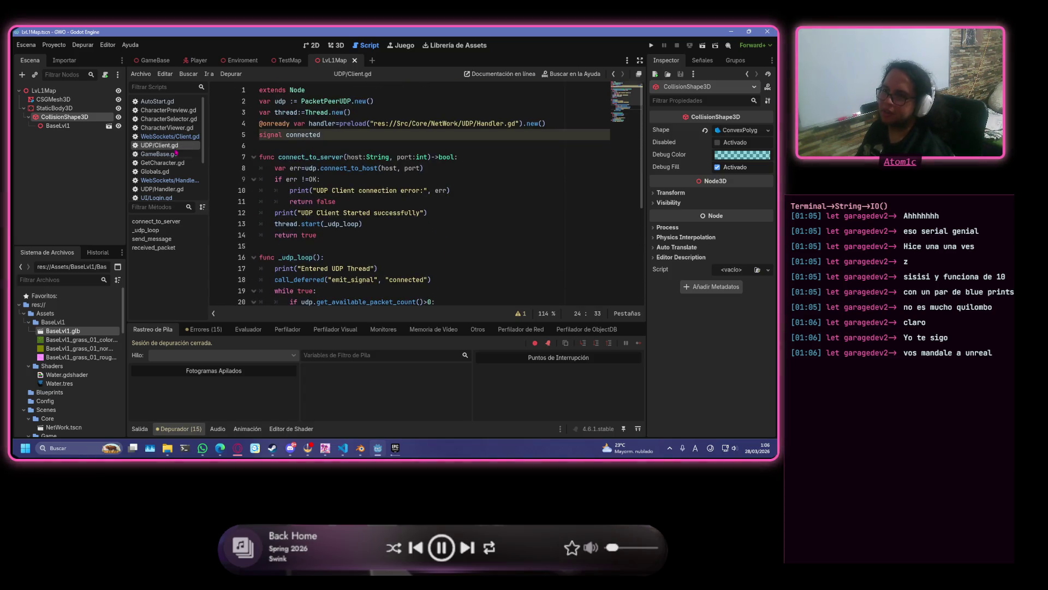
pyautogui.scroll(-3, 101, 344)
pyautogui.scroll(-6, 101, 344)
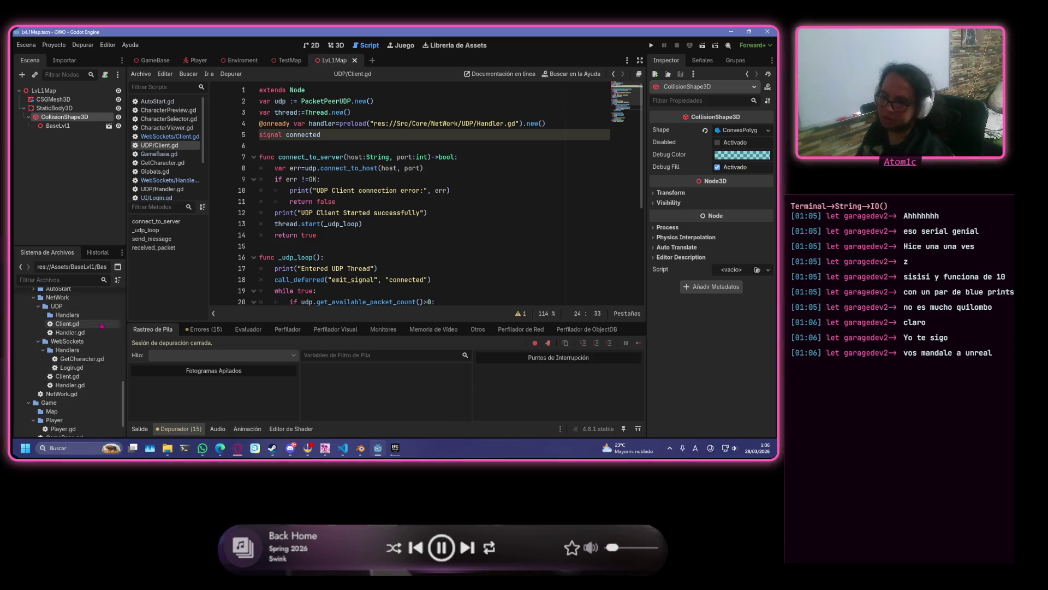
# Browse the UDP Handler.gd, GetCharacter.gd, Login.gd and WebSockets Client/Handler scripts in the FileSystem
pyautogui.click(91, 324)
pyautogui.click(90, 332)
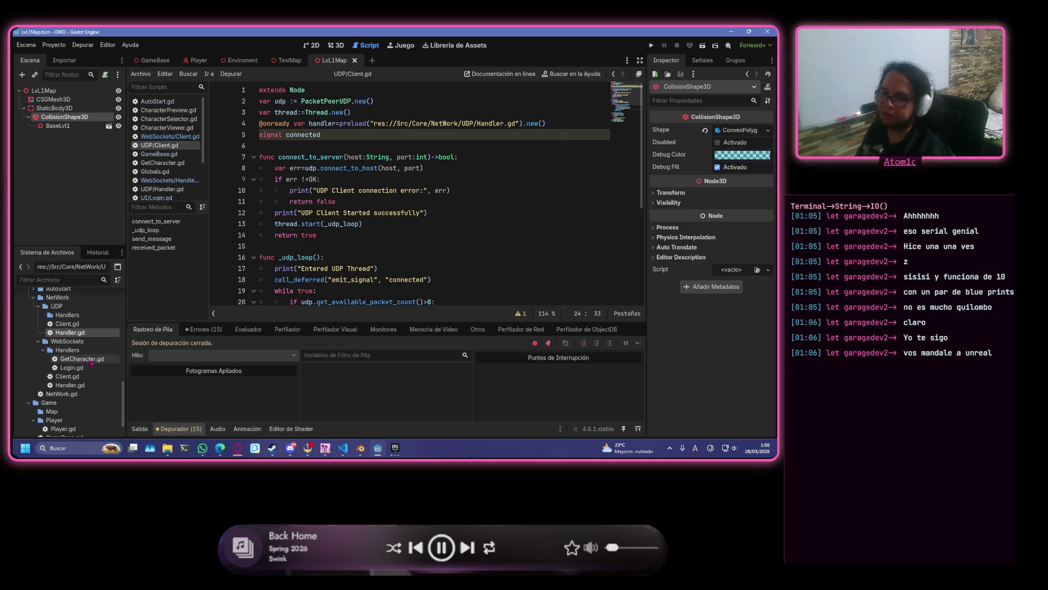
pyautogui.click(92, 358)
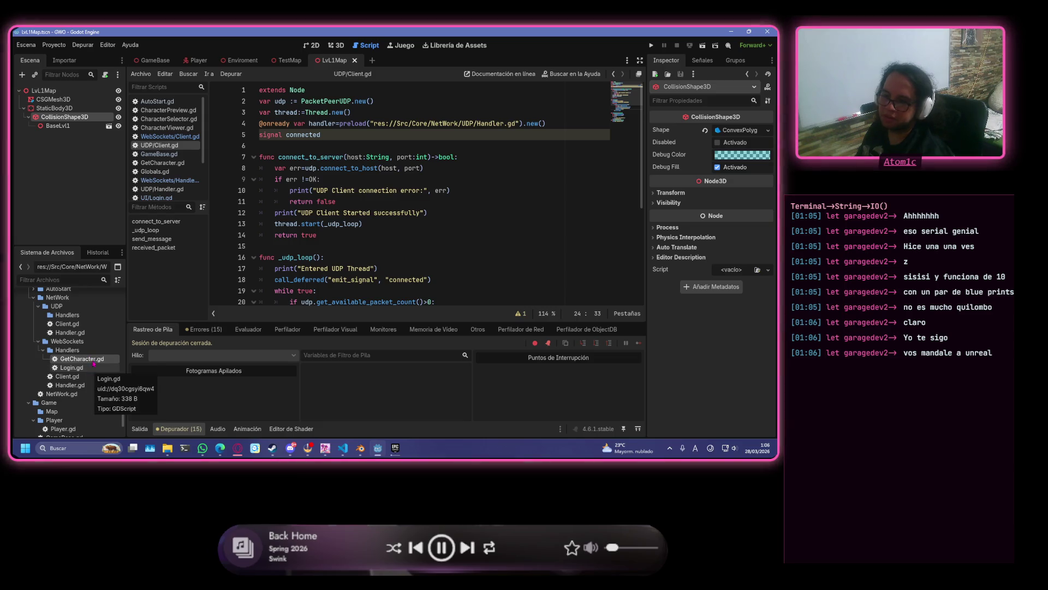
pyautogui.click(93, 376)
pyautogui.click(82, 341)
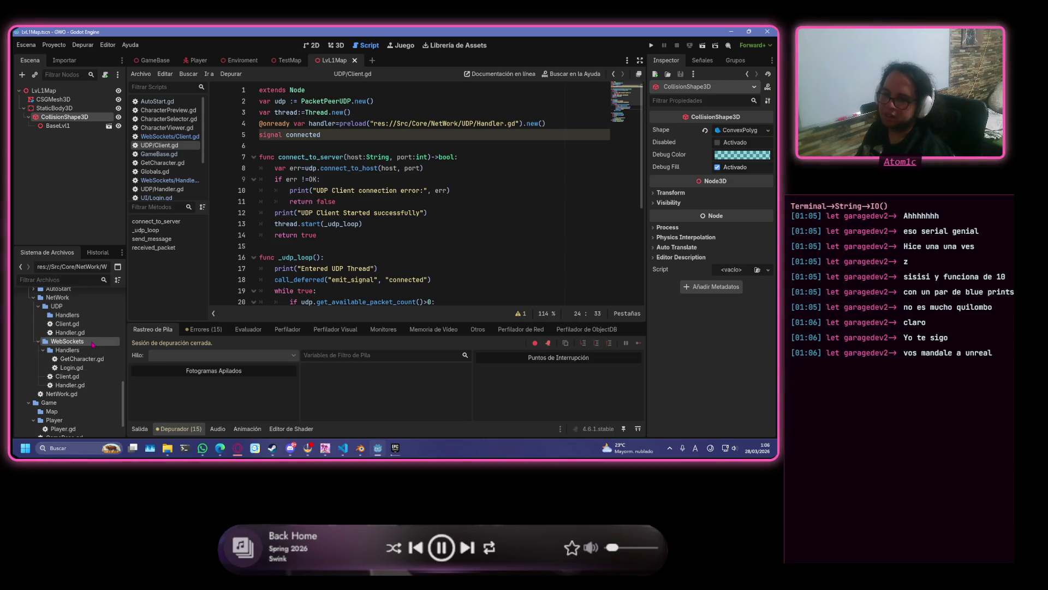
pyautogui.click(88, 386)
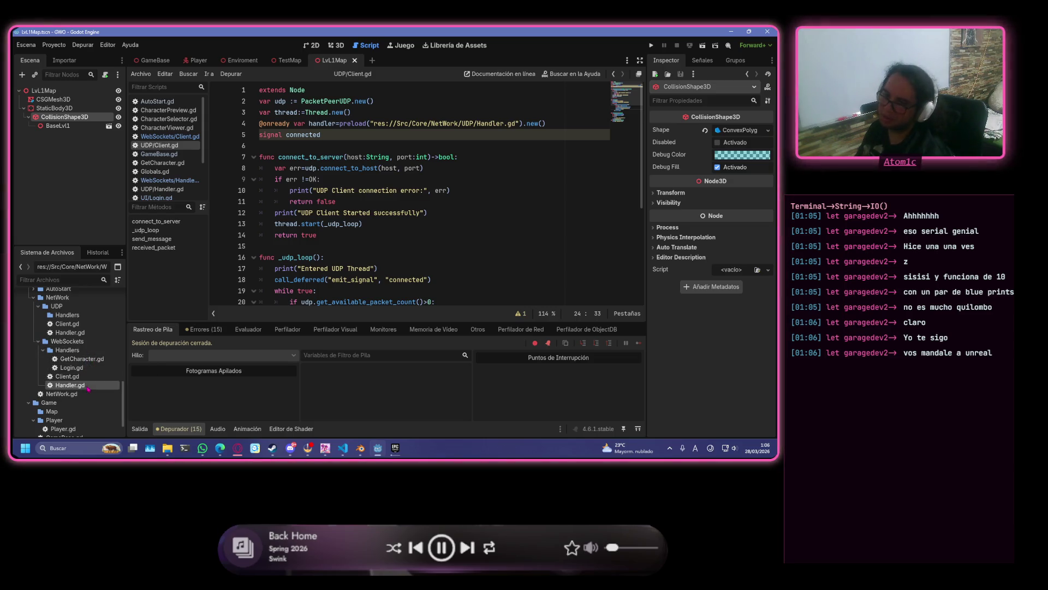
pyautogui.click(83, 358)
pyautogui.click(88, 358)
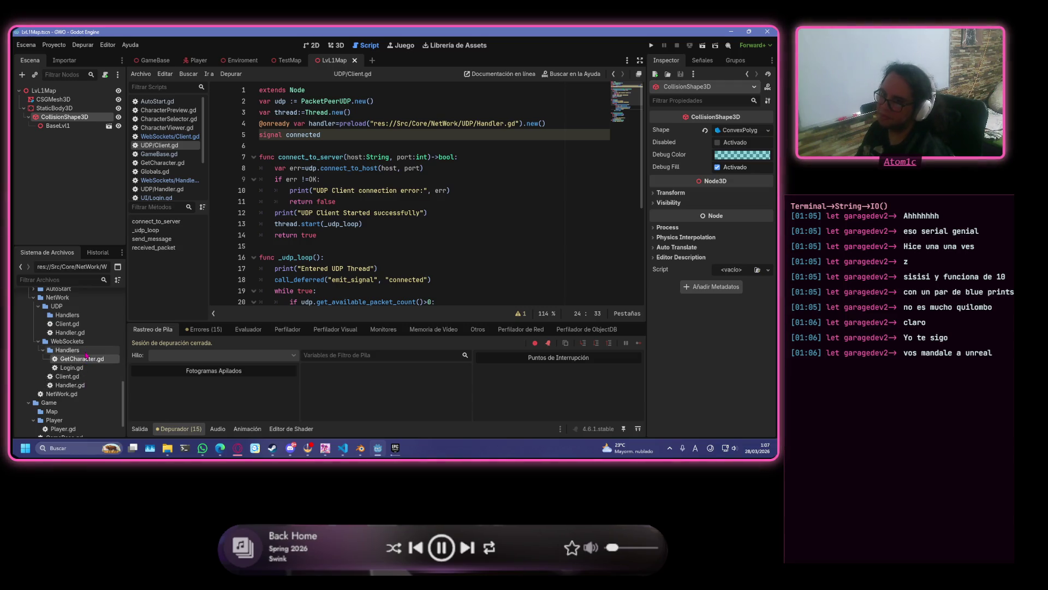
pyautogui.click(88, 377)
pyautogui.click(94, 387)
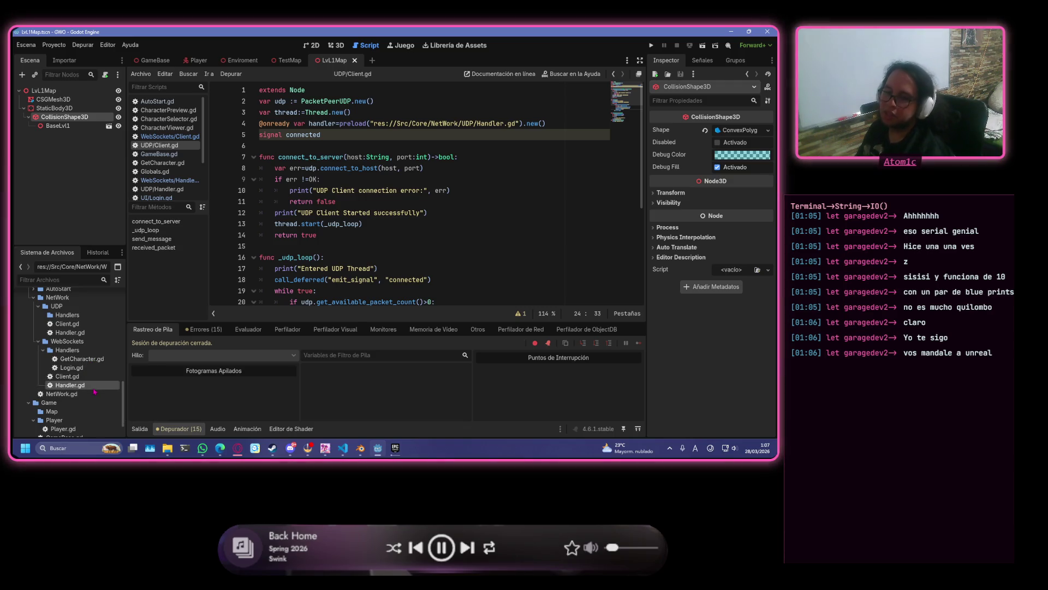
pyautogui.click(92, 369)
pyautogui.press('Up')
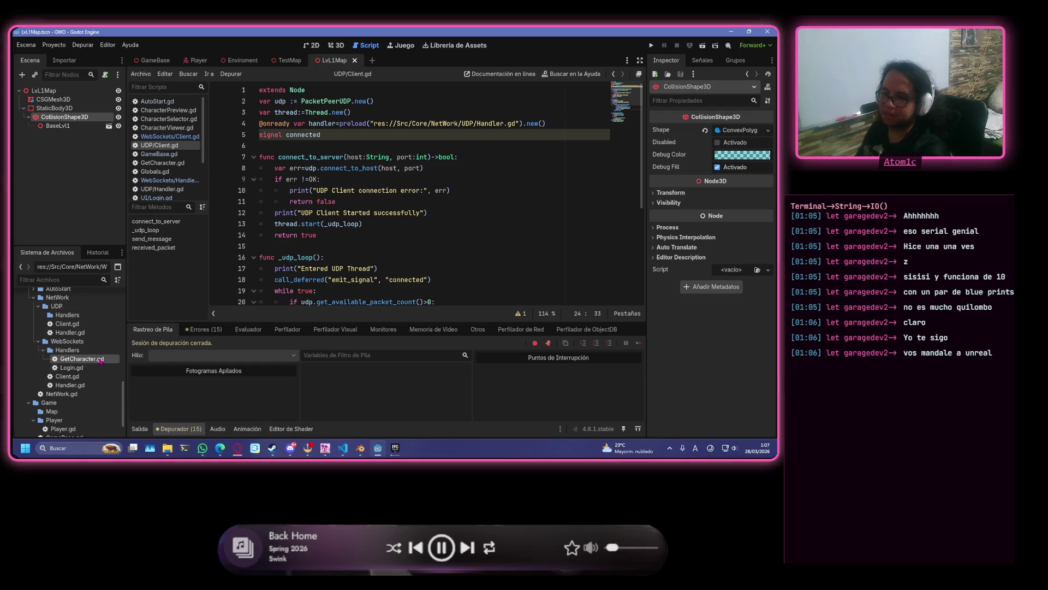
pyautogui.press('Down')
pyautogui.press('Down')
pyautogui.press('Down')
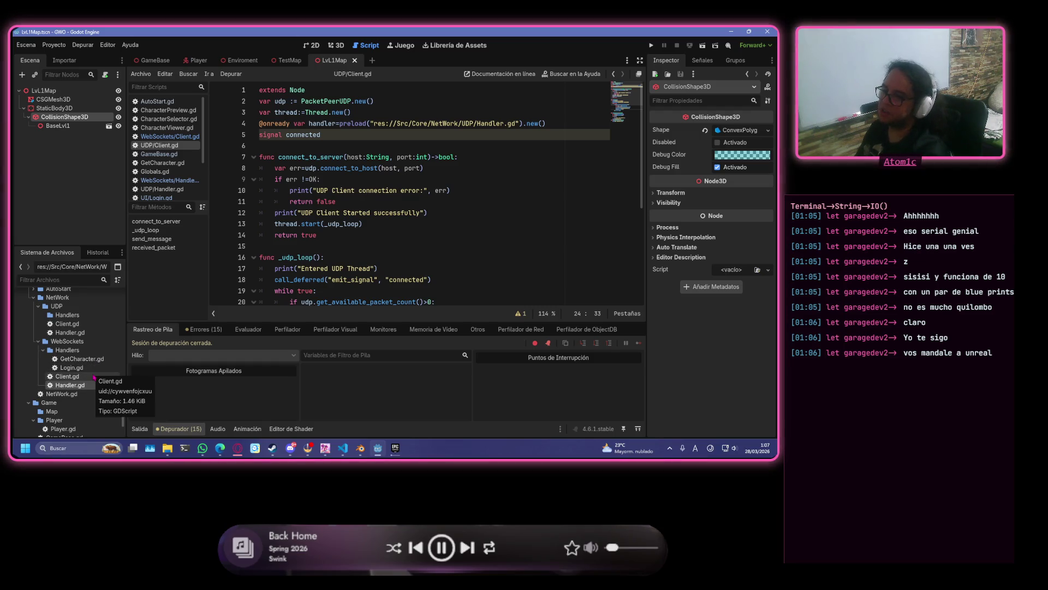
pyautogui.press('Up')
pyautogui.click(94, 362)
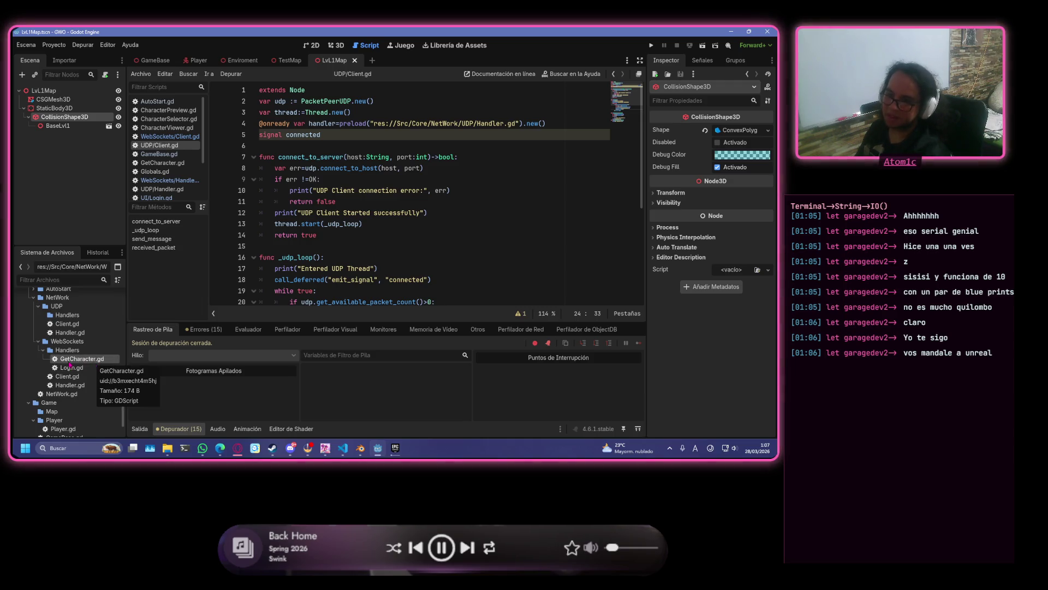
pyautogui.click(78, 350)
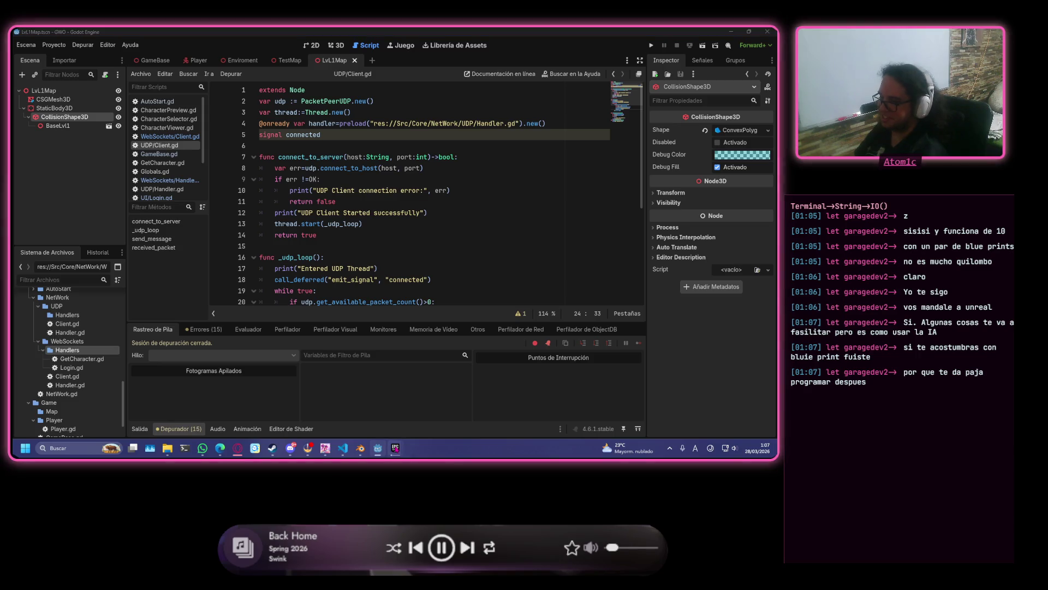
# Move the Epic Games download manager window to the right, then bring Godot back
pyautogui.moveTo(395, 447)
pyautogui.click(465, 418)
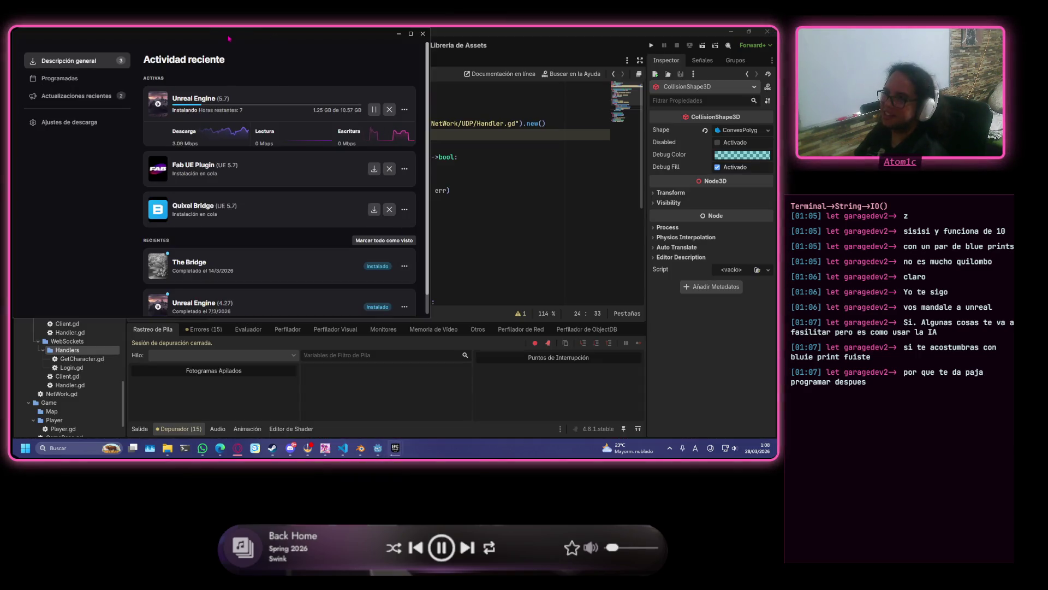
pyautogui.moveTo(232, 40); pyautogui.dragTo(343, 44)
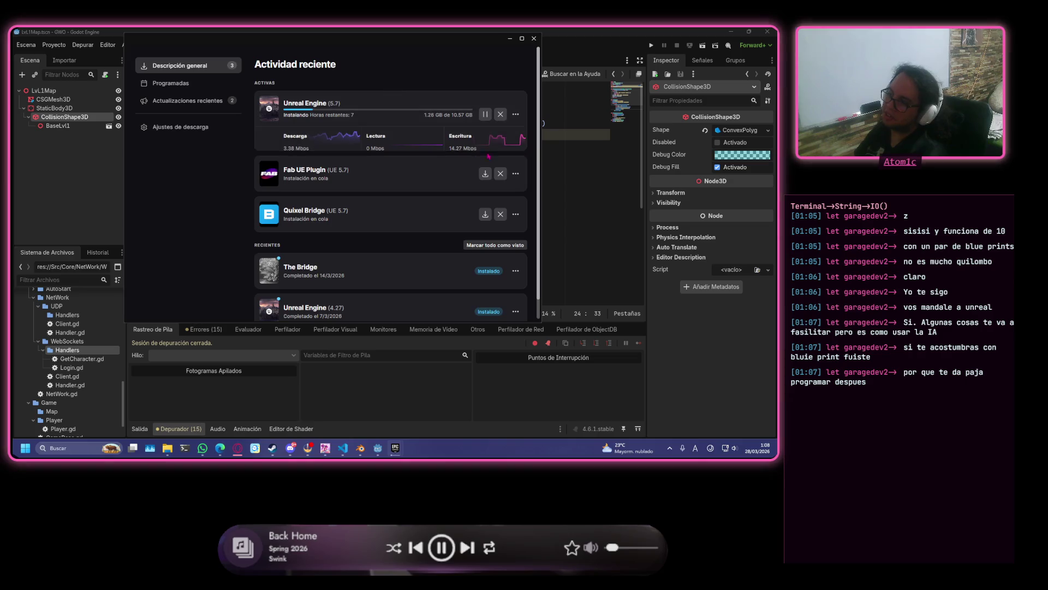
pyautogui.click(573, 167)
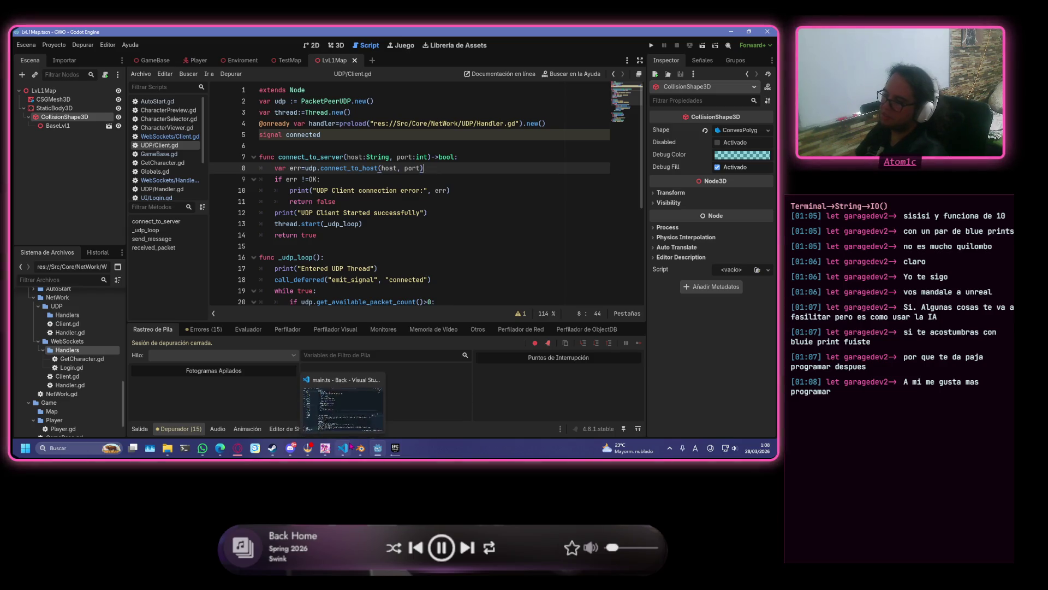
# Show the Habilidades mind map in the browser and pan to the Programing subtree
pyautogui.moveTo(407, 455)
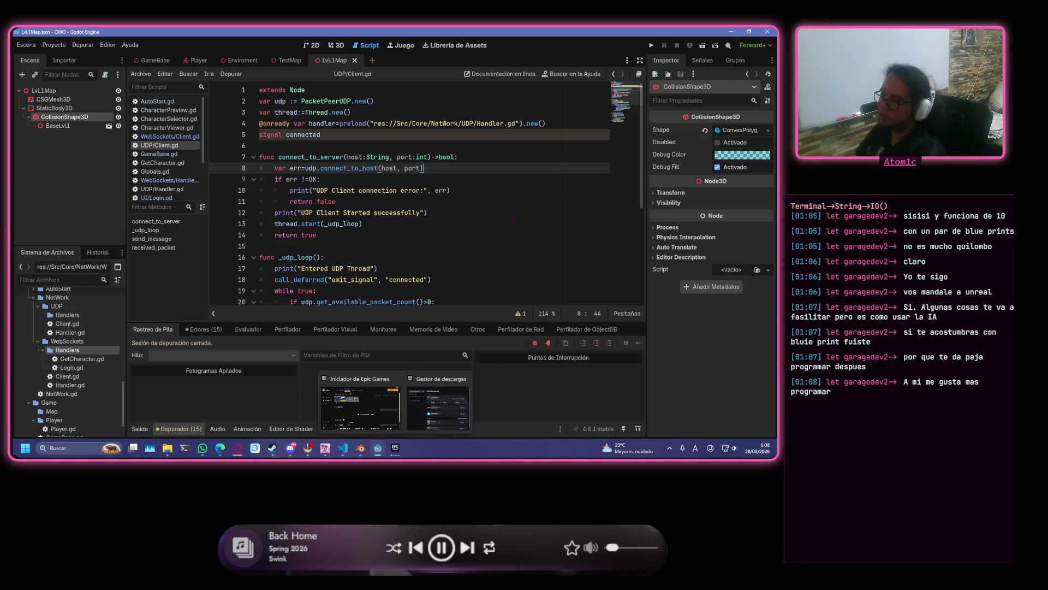
pyautogui.moveTo(238, 447)
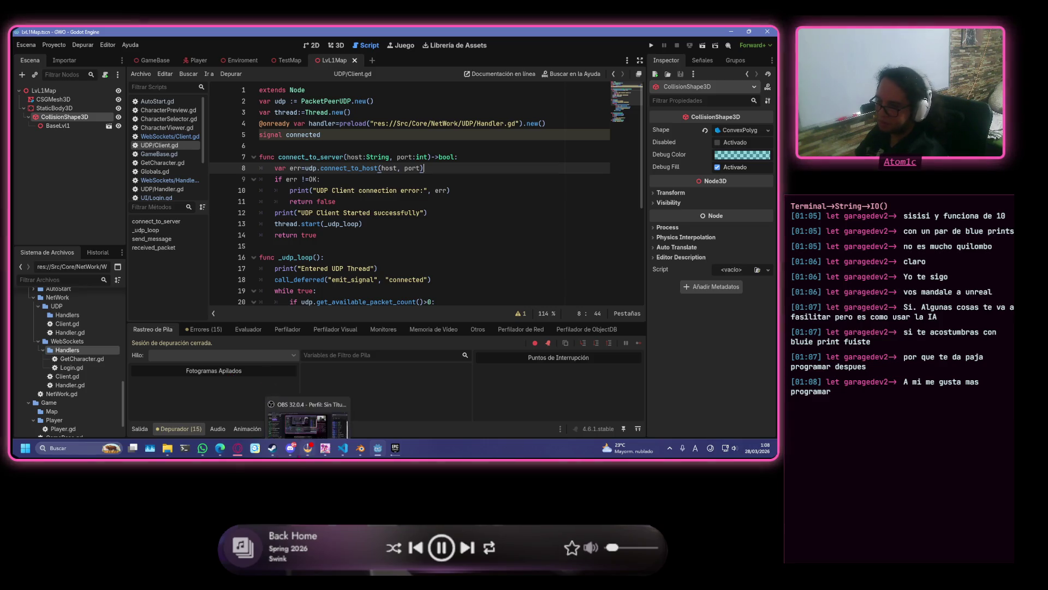
pyautogui.click(295, 414)
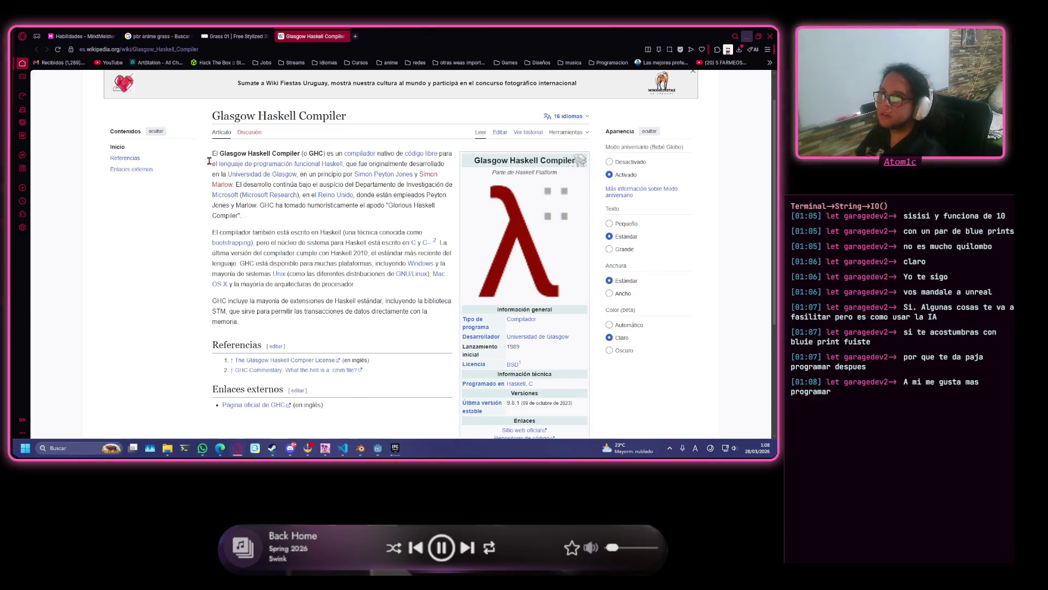
pyautogui.click(82, 36)
pyautogui.moveTo(376, 177)
pyautogui.mouseDown()
pyautogui.moveTo(531, 411)
pyautogui.moveTo(482, 398)
pyautogui.moveTo(370, 309)
pyautogui.mouseUp()
pyautogui.moveTo(216, 264); pyautogui.dragTo(215, 198)
# Undo an accidental move of the Inventories node and deselect it
pyautogui.moveTo(422, 200)
pyautogui.mouseDown()
pyautogui.moveTo(389, 282)
pyautogui.moveTo(434, 155)
pyautogui.moveTo(454, 184)
pyautogui.moveTo(476, 192)
pyautogui.moveTo(491, 179)
pyautogui.moveTo(571, 173)
pyautogui.mouseUp()
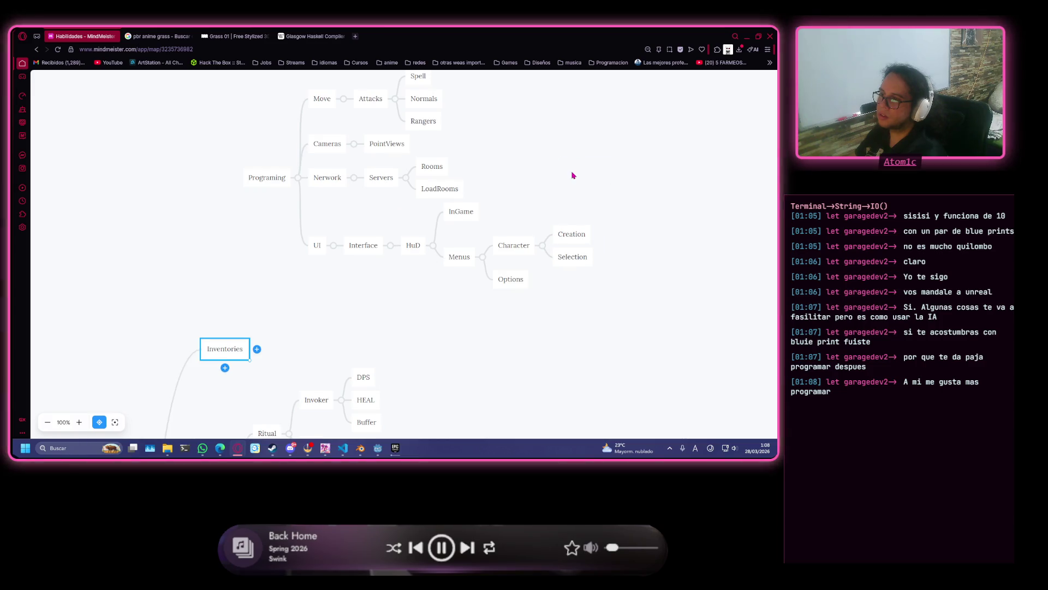
pyautogui.hotkey('ctrl', 'z')
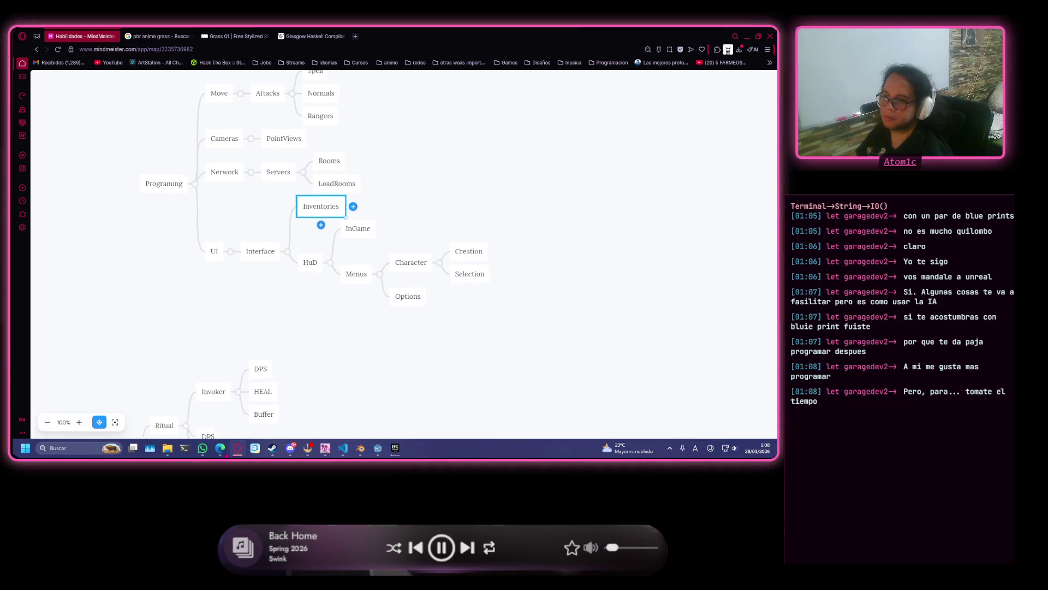
pyautogui.click(99, 421)
pyautogui.click(576, 189)
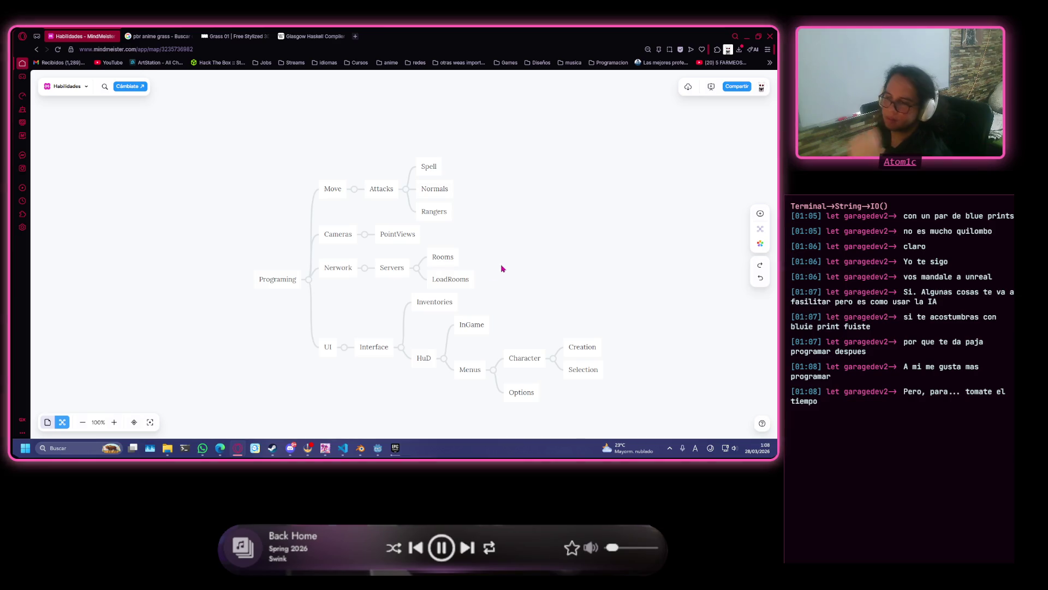
# Zoom the map and select the Nerwork topic, then its Servers child
pyautogui.scroll(1, 494, 267)
pyautogui.scroll(-2, 522, 250)
pyautogui.keyDown('ctrl'); pyautogui.scroll(1, 448, 240); pyautogui.keyUp('ctrl')
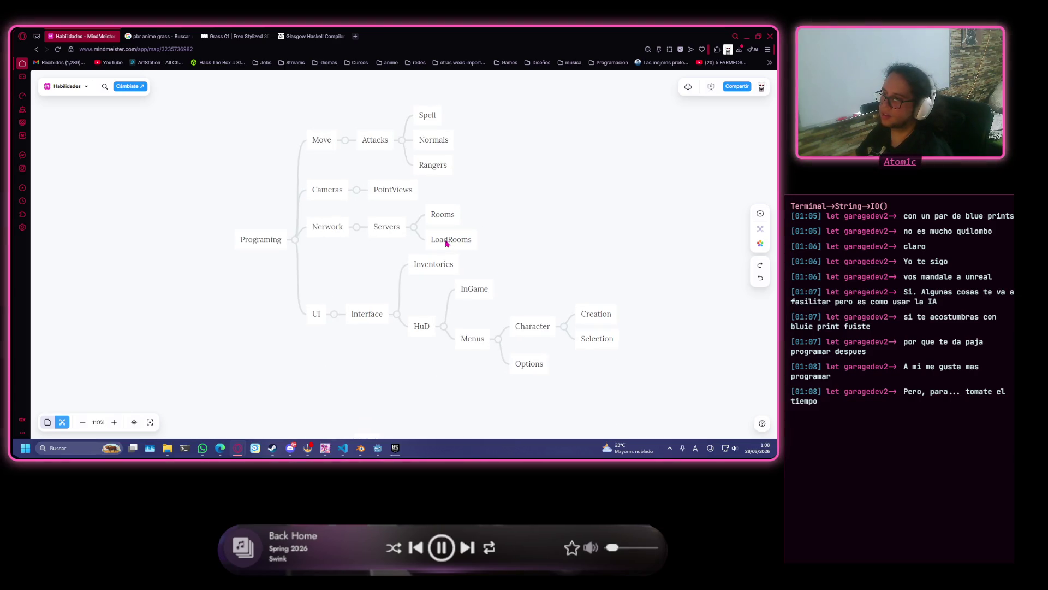
pyautogui.keyDown('ctrl'); pyautogui.scroll(1, 447, 243); pyautogui.keyUp('ctrl')
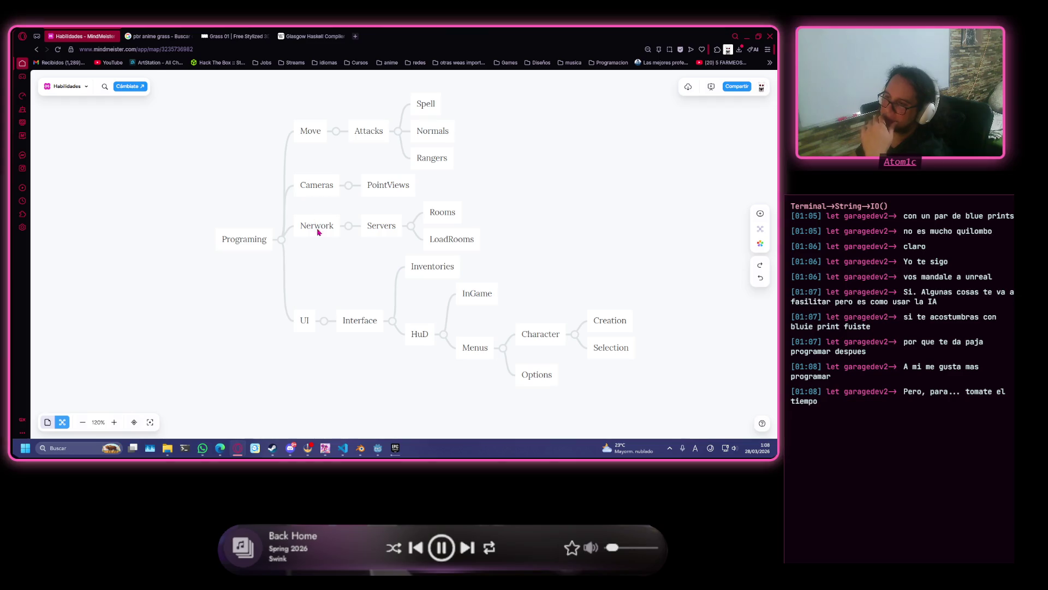
pyautogui.click(337, 232)
pyautogui.click(385, 230)
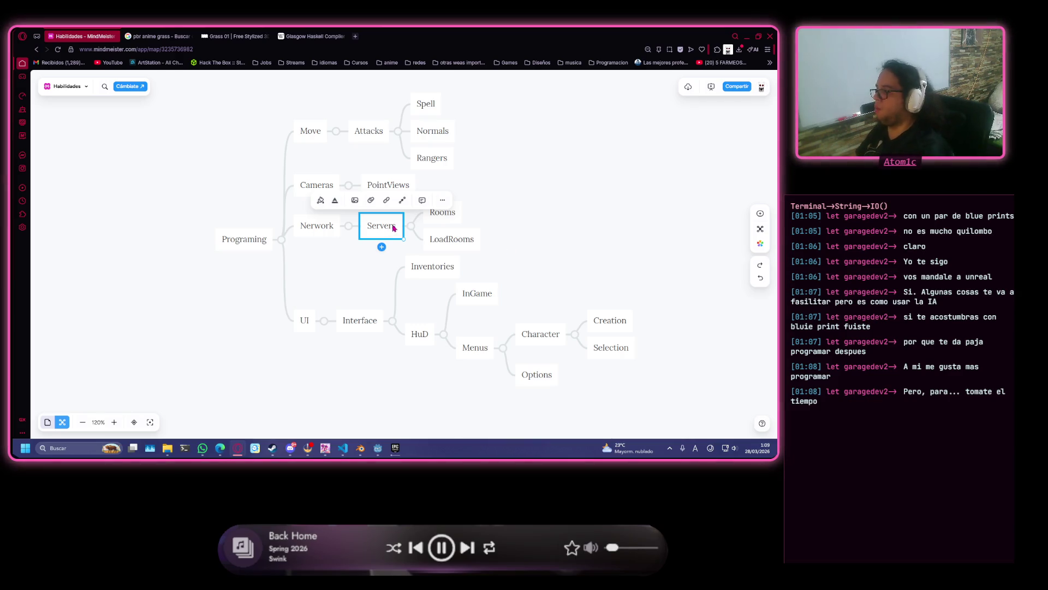
# Delete the Servers branch and add a WebSocket child topic under Nerwork
pyautogui.press('Delete')
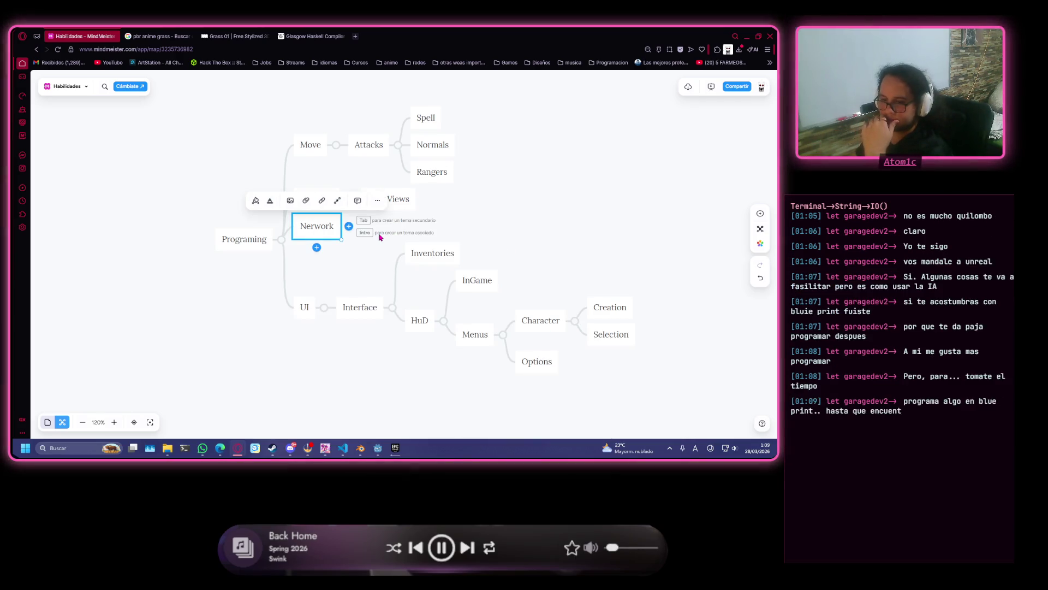
pyautogui.click(613, 192)
pyautogui.click(323, 226)
pyautogui.press('Tab')
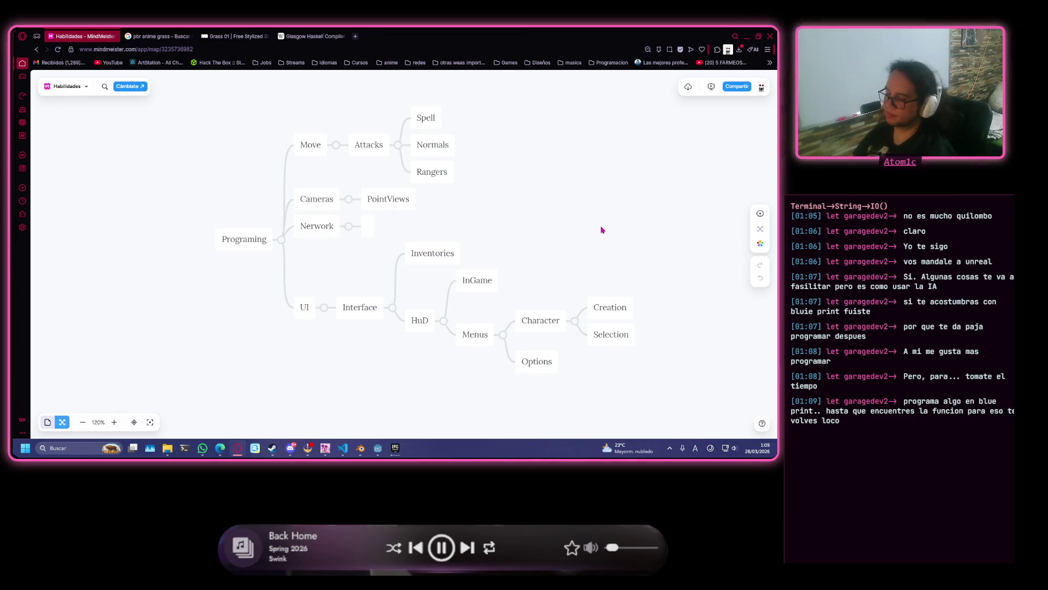
pyautogui.write('WebS')
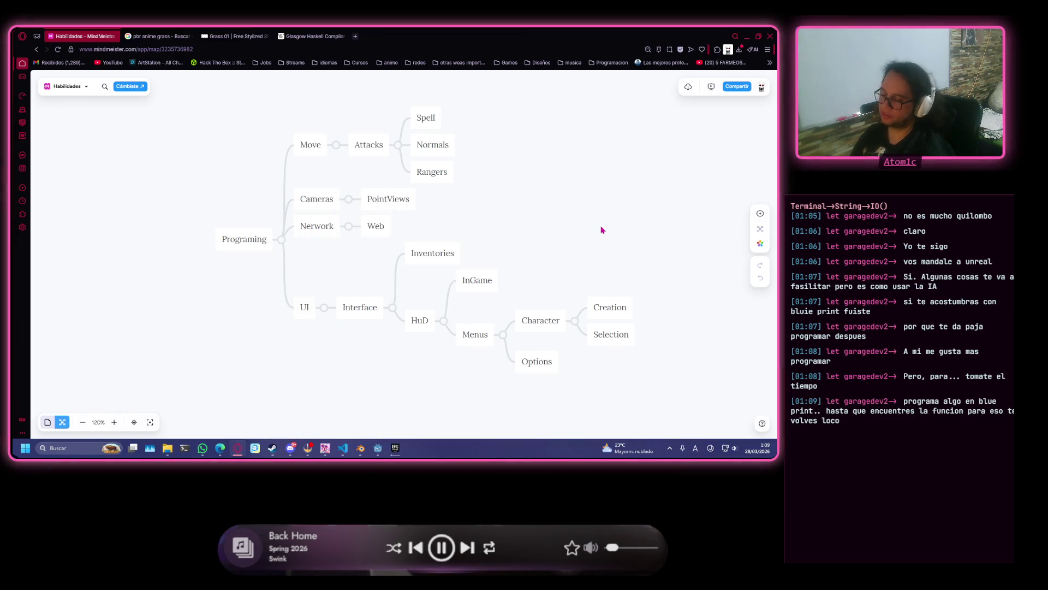
pyautogui.write('coke')
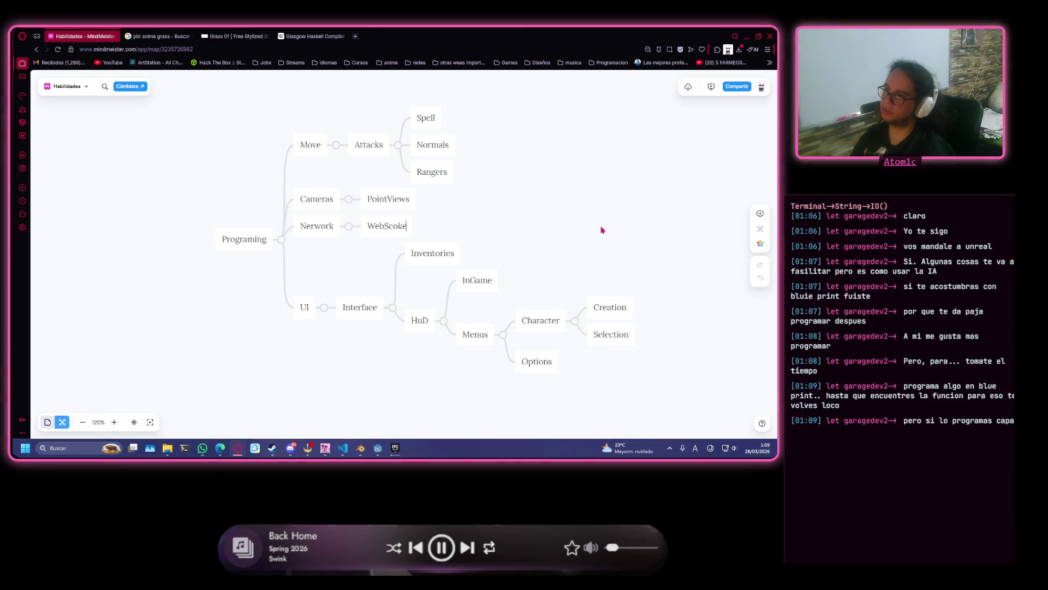
pyautogui.press('BackSpace')
pyautogui.press('BackSpace')
pyautogui.press('BackSpace')
pyautogui.write('k')
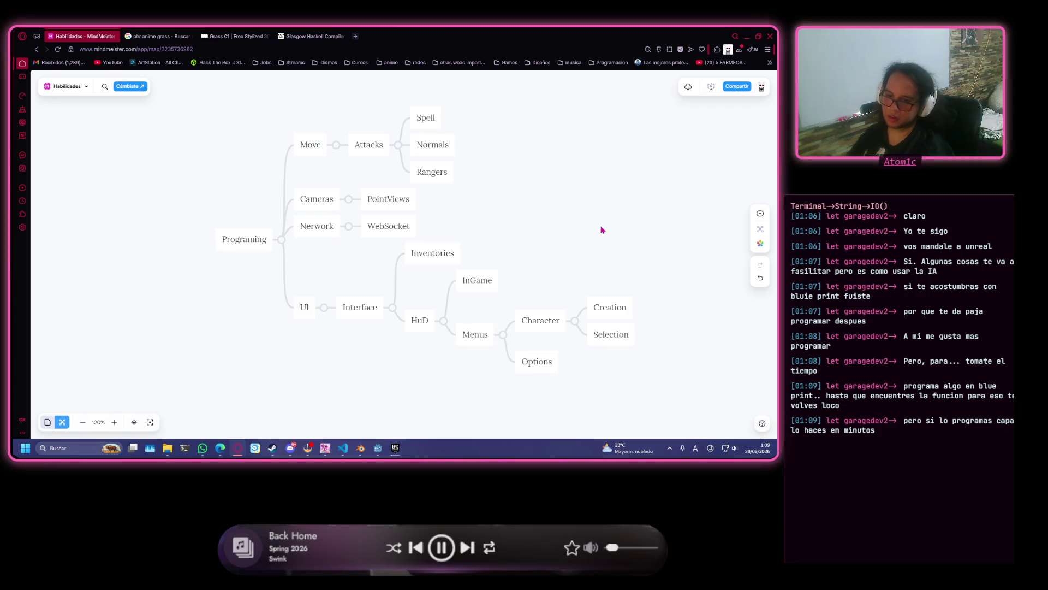
# Add UDP and TCP as sibling topics below WebSocket
pyautogui.click(380, 224)
pyautogui.press('Return')
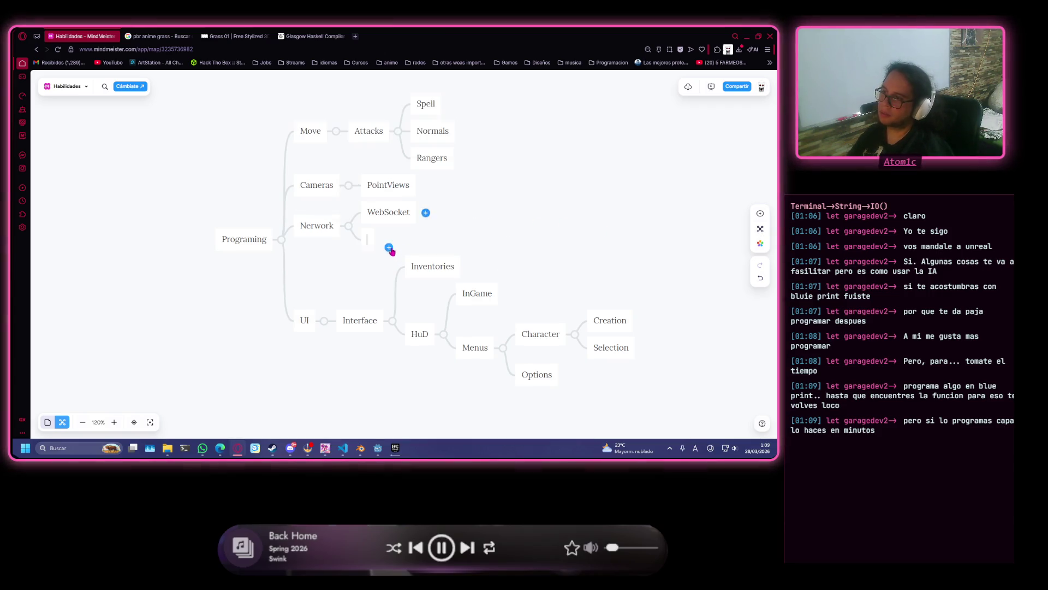
pyautogui.click(475, 244)
pyautogui.click(380, 244)
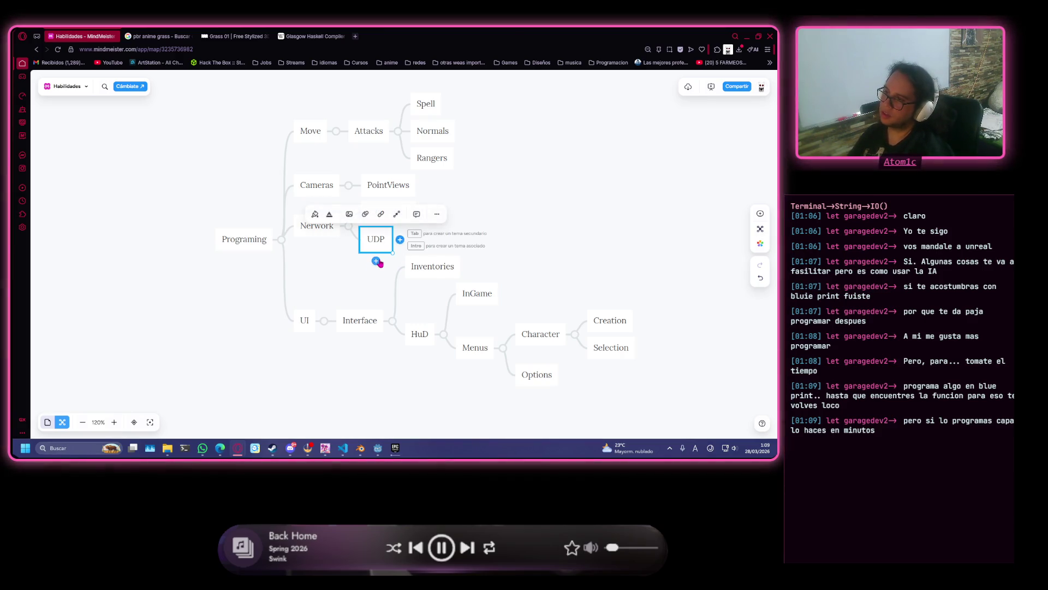
pyautogui.press('Return')
pyautogui.write('TCP')
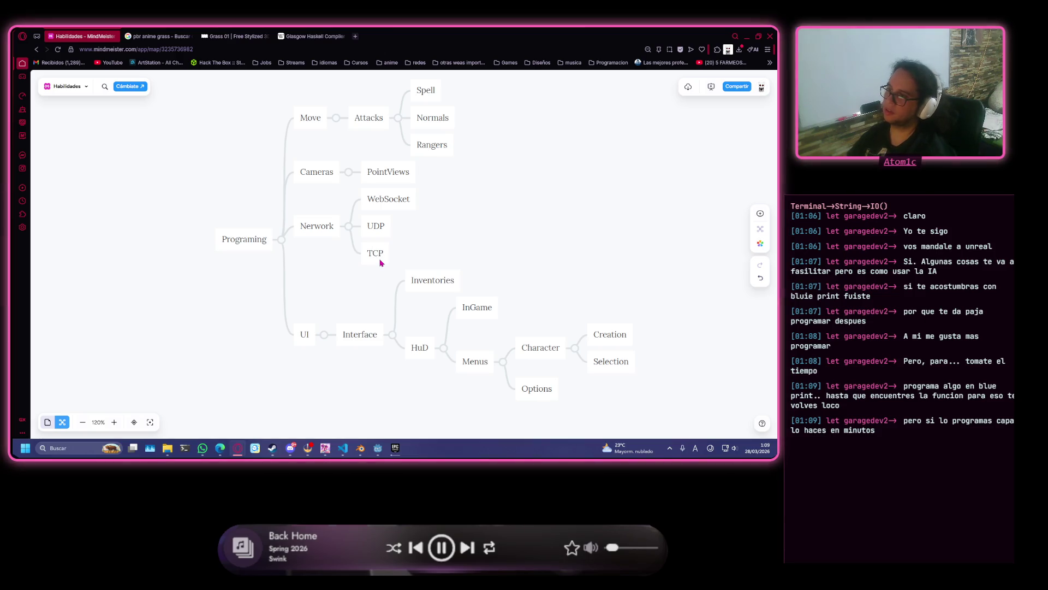
# Give WebSocket a Client child topic
pyautogui.click(413, 207)
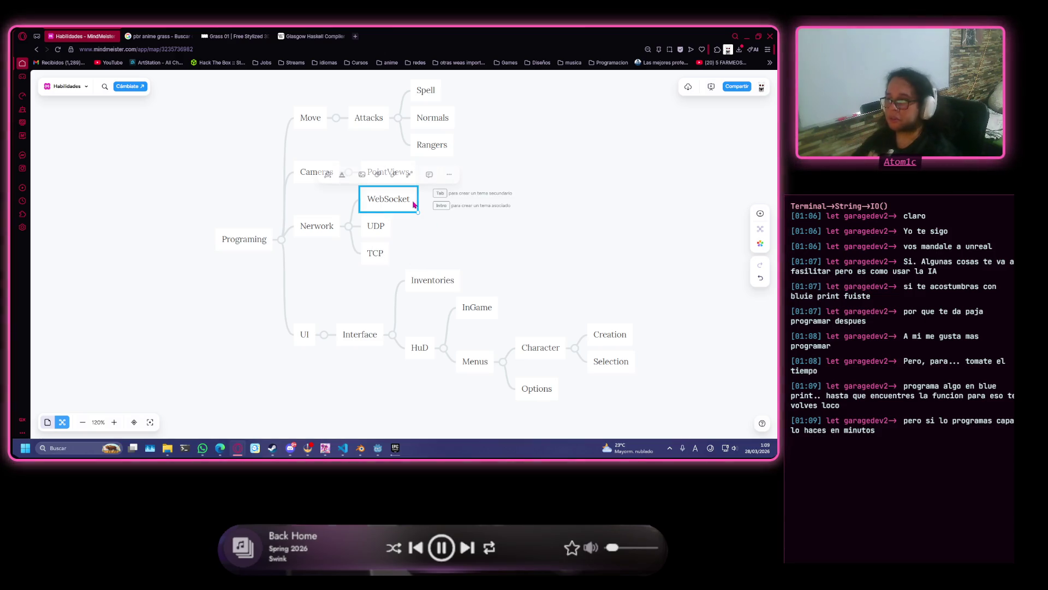
pyautogui.click(425, 202)
pyautogui.click(410, 202)
pyautogui.press('Tab')
pyautogui.press('BackSpace')
pyautogui.press('BackSpace')
pyautogui.write('lie')
pyautogui.press('Return')
# Add a Client child under UDP, correcting the misspelled 'Cient'
pyautogui.click(381, 230)
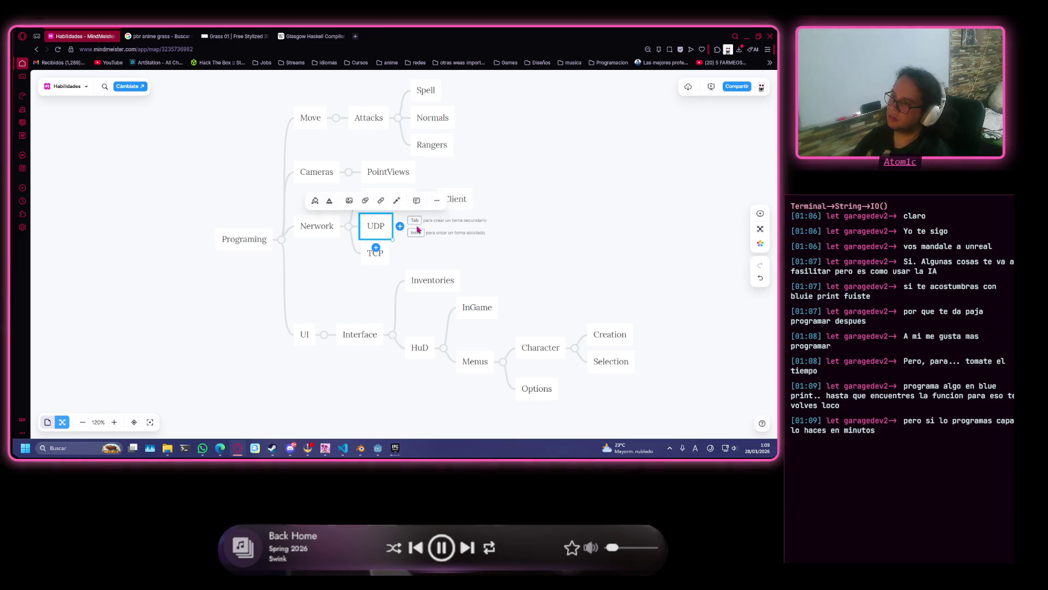
pyautogui.click(403, 228)
pyautogui.write('ient')
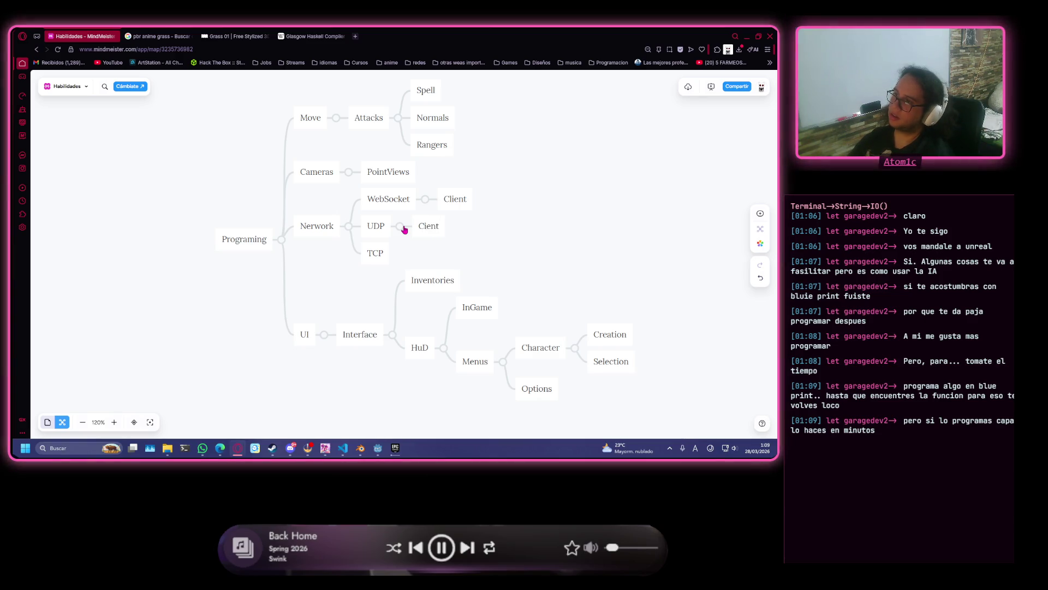
pyautogui.scroll(-5, 404, 229)
pyautogui.scroll(4, 404, 229)
pyautogui.click(424, 152)
pyautogui.click(423, 153)
pyautogui.click(421, 153)
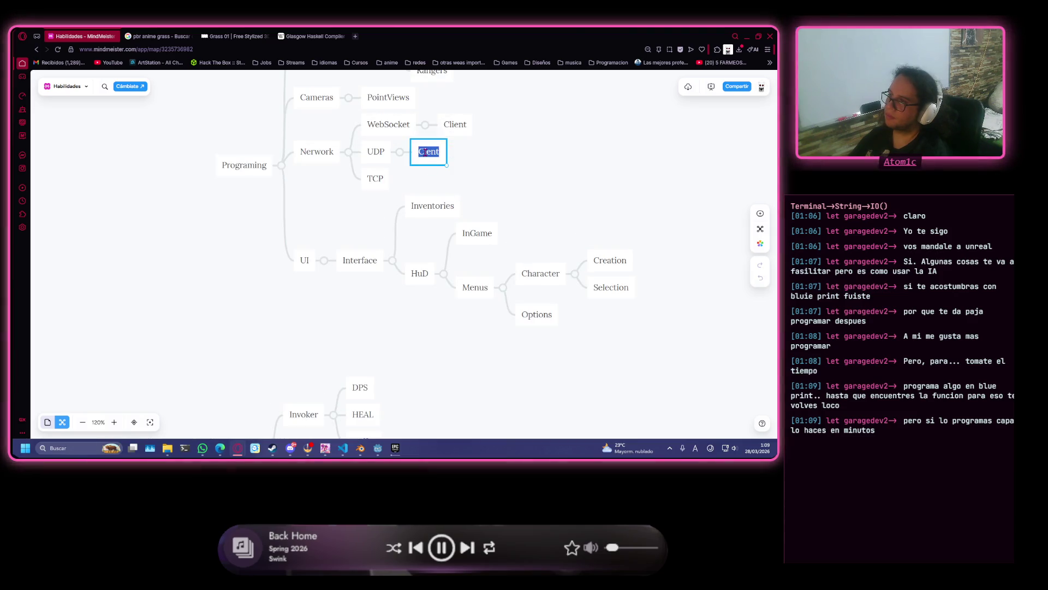
pyautogui.write('l')
pyautogui.press('Return')
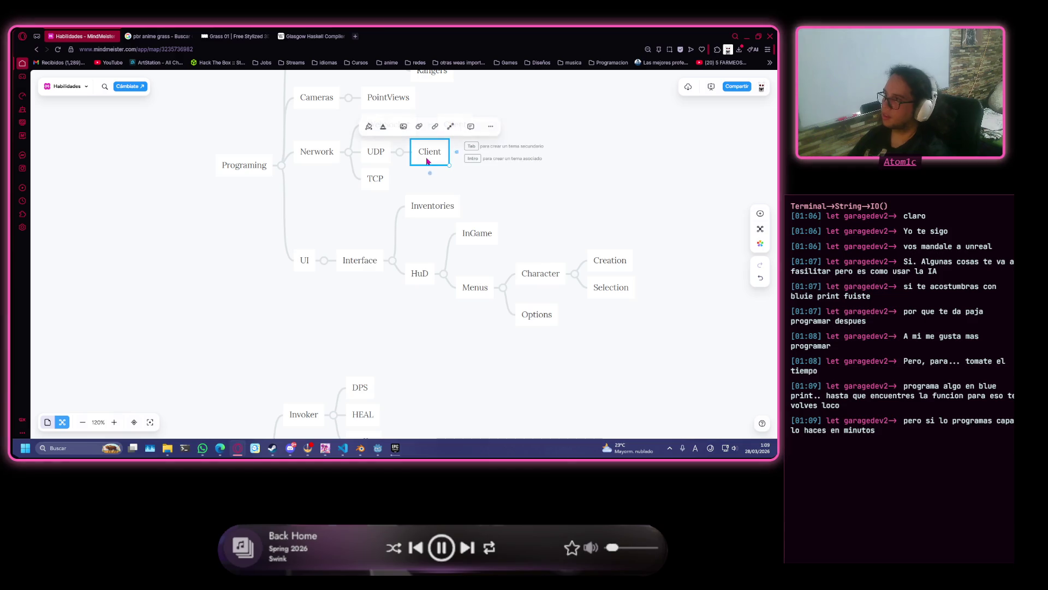
# Add a Client child topic under TCP
pyautogui.click(388, 179)
pyautogui.click(399, 180)
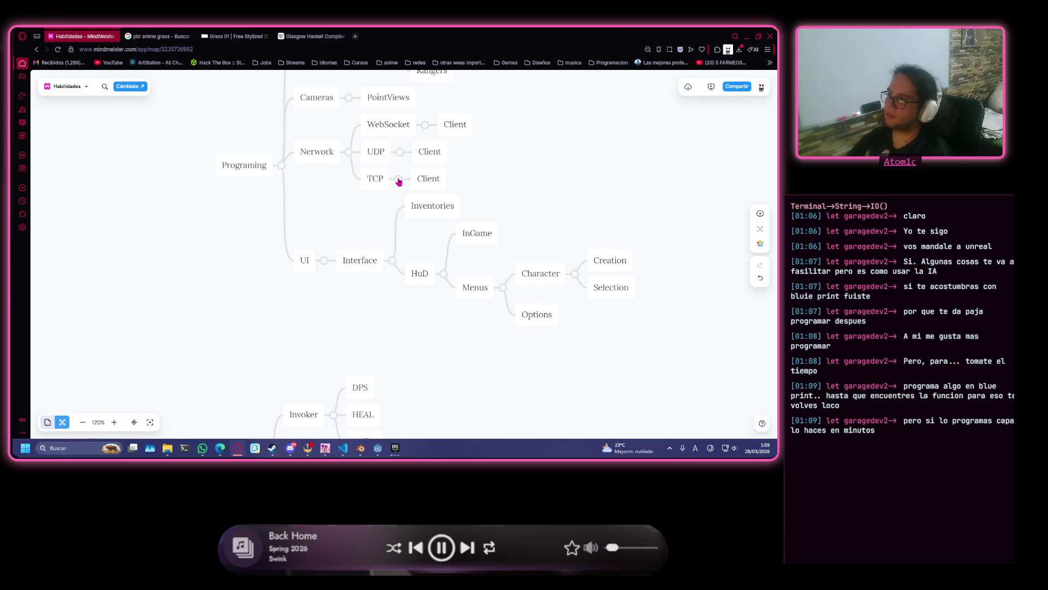
pyautogui.scroll(2, 455, 164)
pyautogui.click(407, 195)
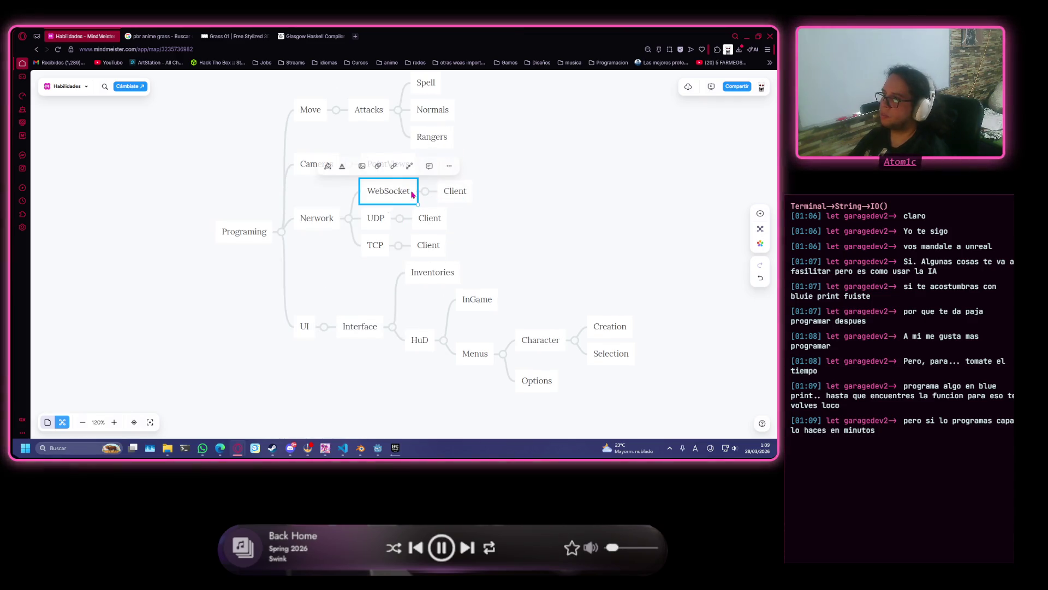
# Add a Handler topic below the Client topics of both WebSocket and UDP
pyautogui.click(390, 216)
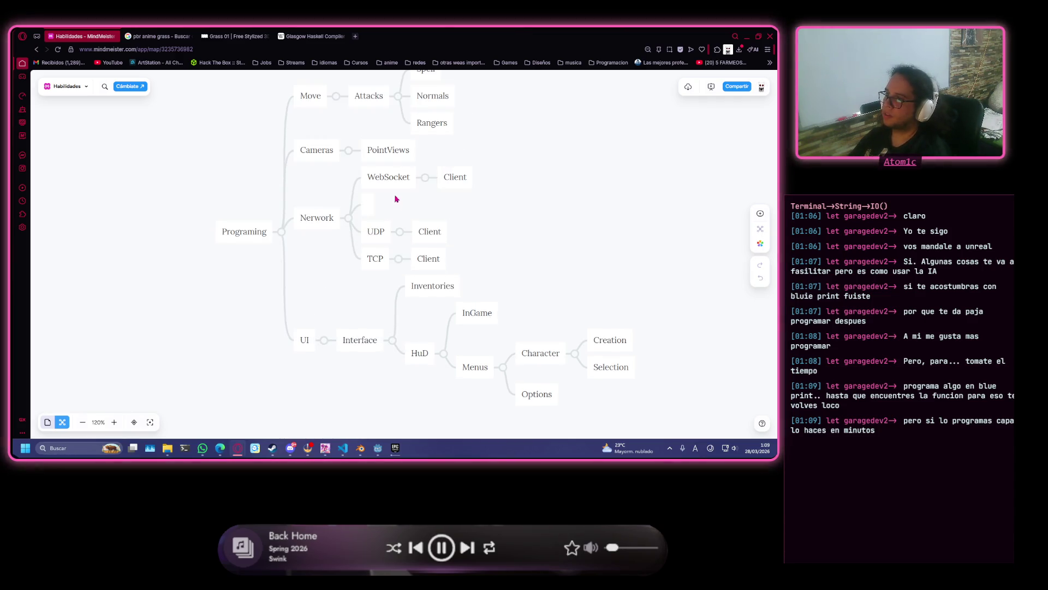
pyautogui.press('Escape')
pyautogui.click(455, 191)
pyautogui.click(456, 214)
pyautogui.write('Handler')
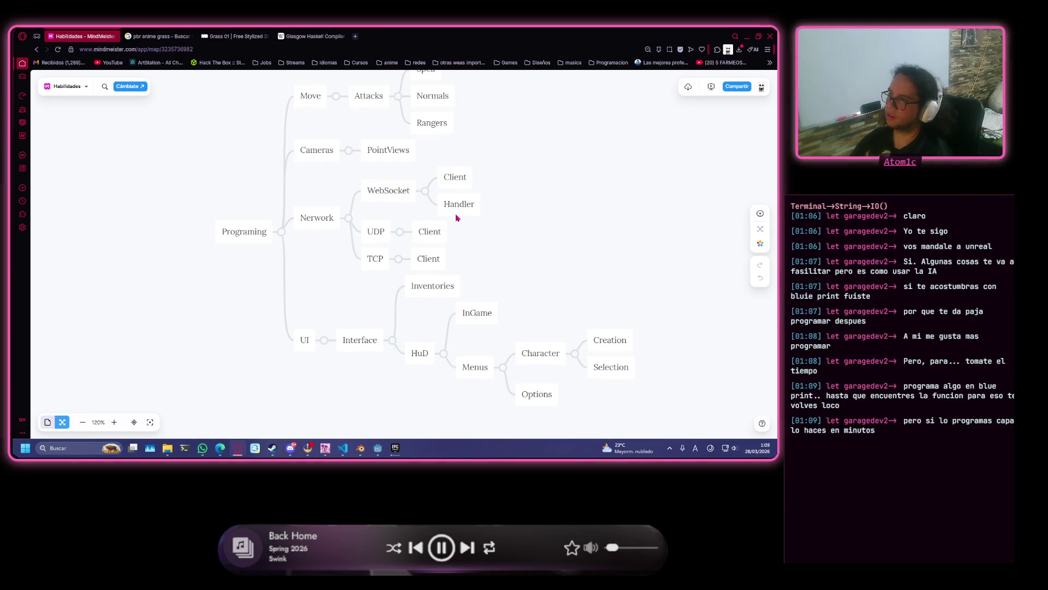
pyautogui.click(440, 235)
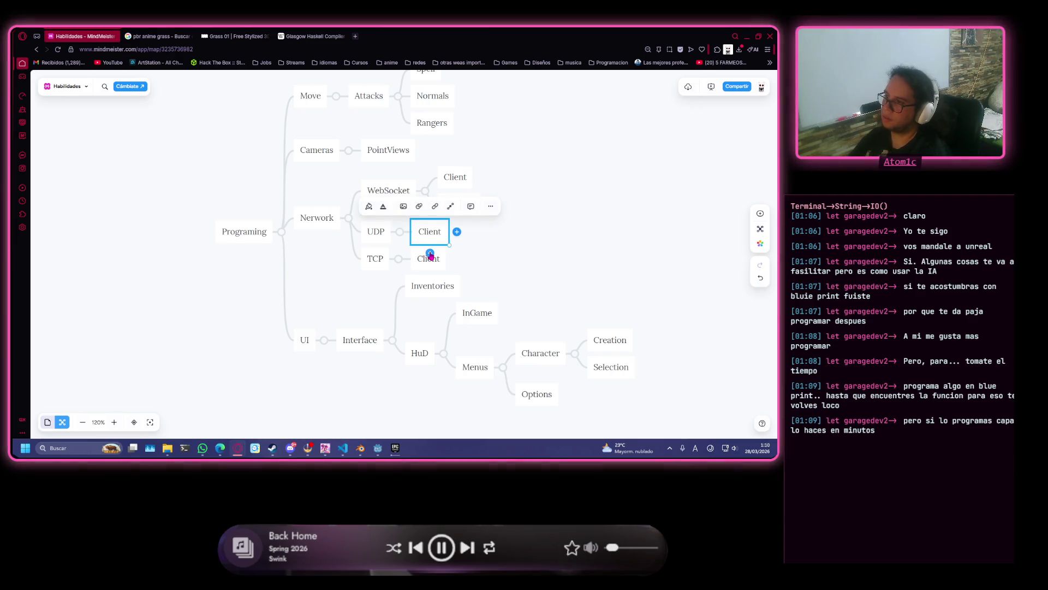
pyautogui.click(431, 254)
pyautogui.press('BackSpace')
pyautogui.press('BackSpace')
pyautogui.write('Hand')
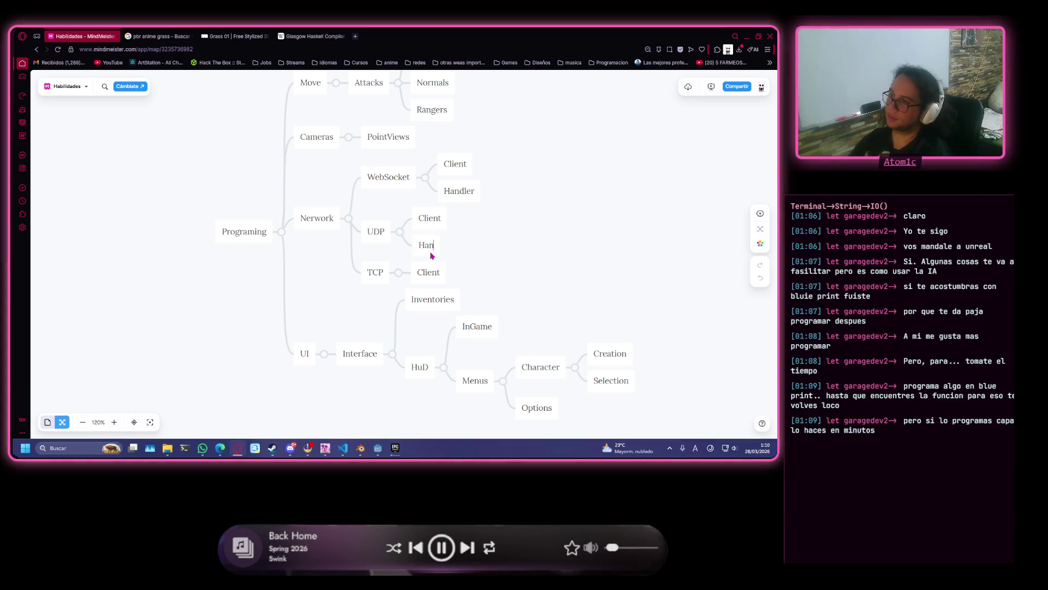
pyautogui.write('ler')
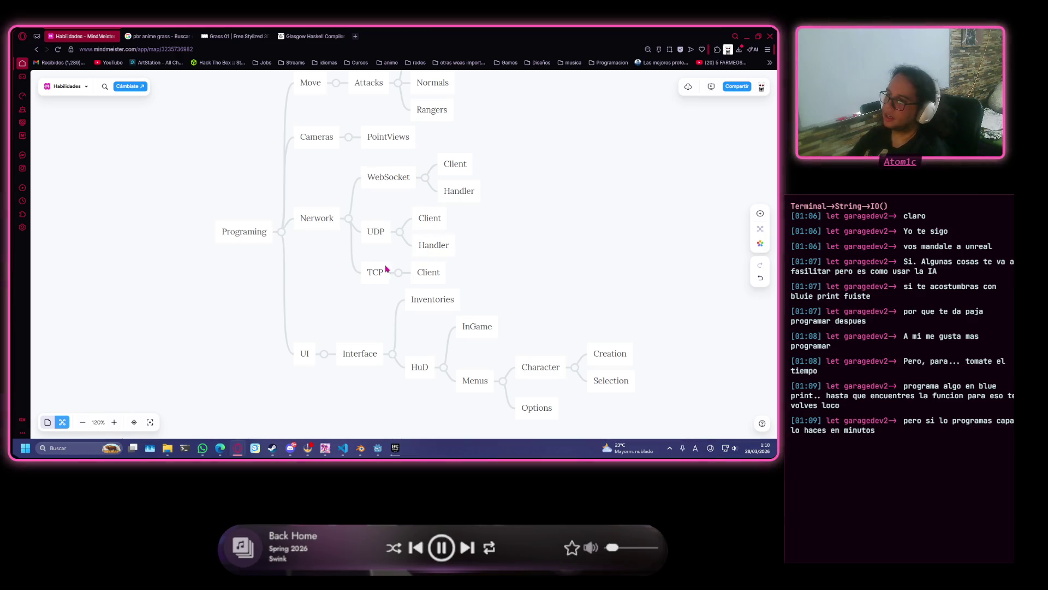
pyautogui.click(377, 281)
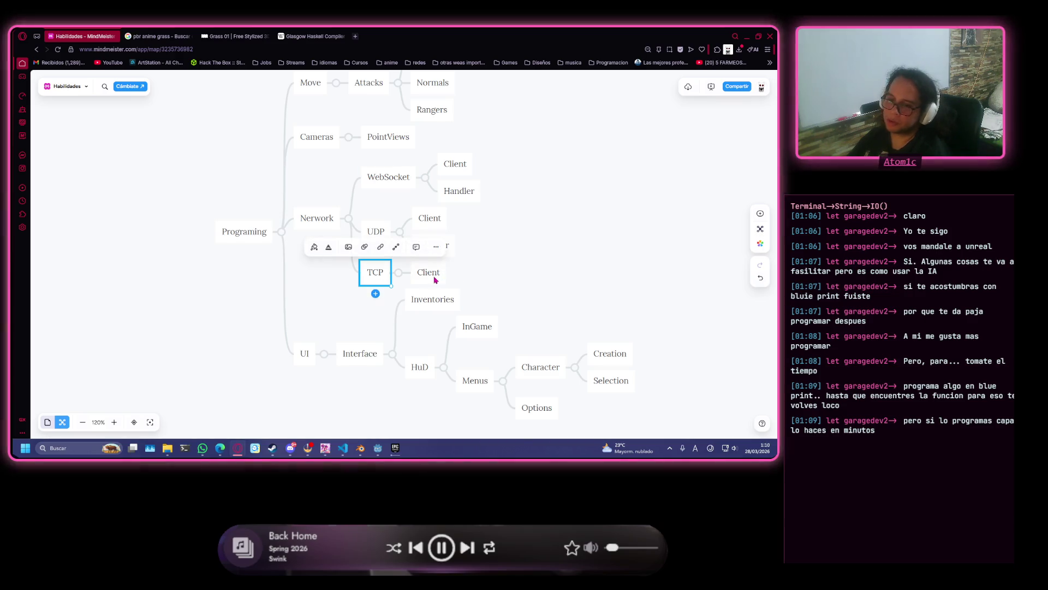
pyautogui.click(475, 273)
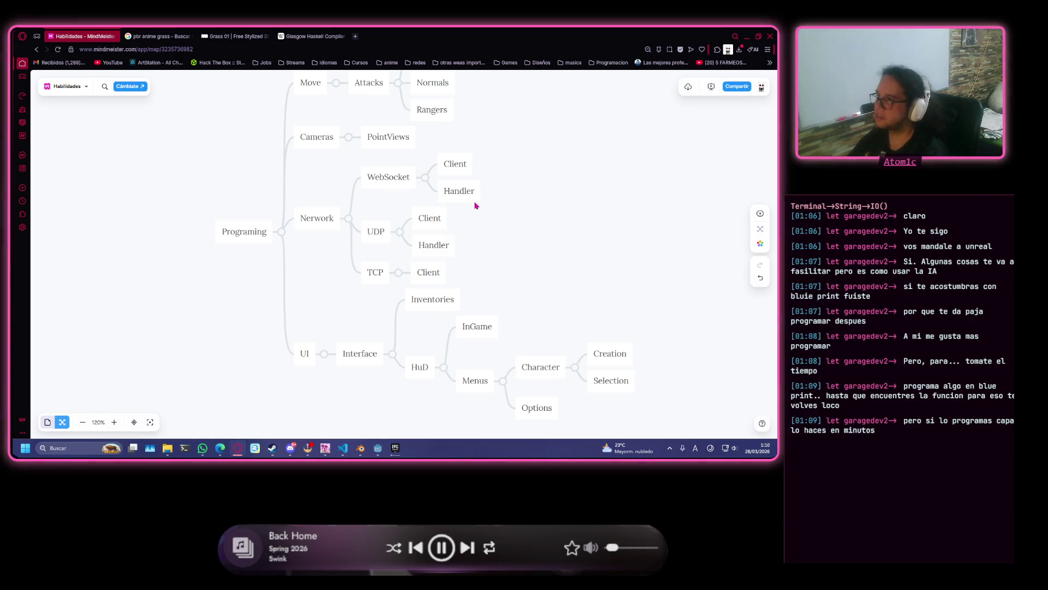
# Add Login and GetCharacter topics to WebSocket's Handler
pyautogui.moveTo(492, 195)
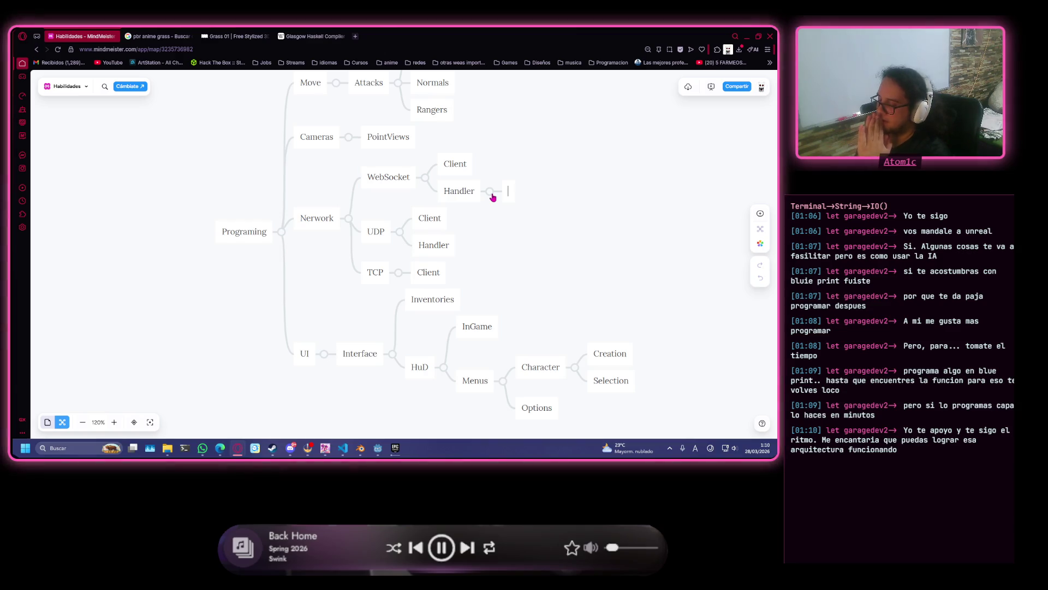
pyautogui.press('BackSpace')
pyautogui.write('gin')
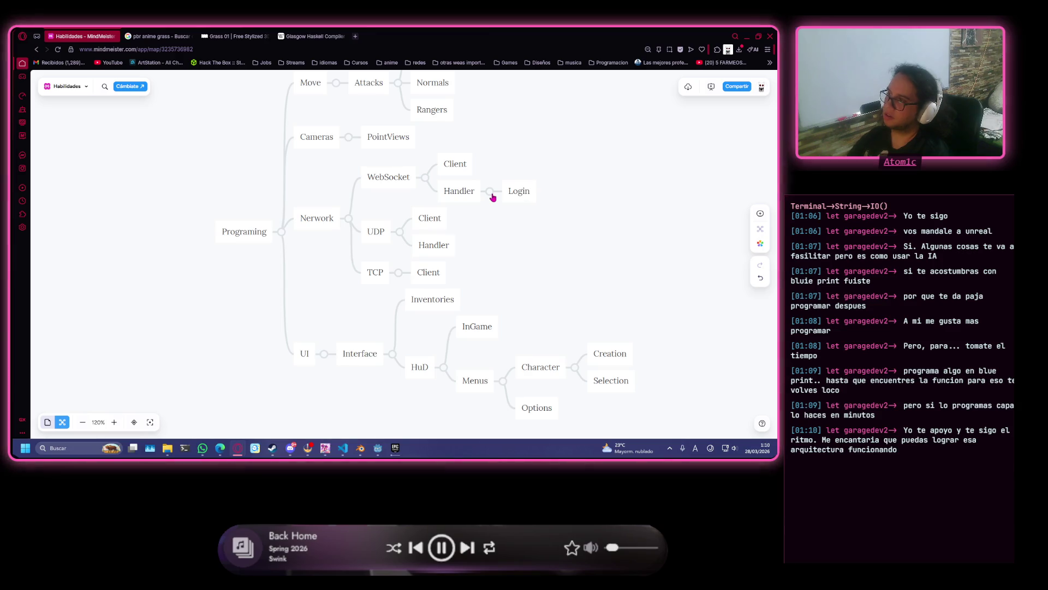
pyautogui.press('Return')
pyautogui.press('Return')
pyautogui.write('GetC')
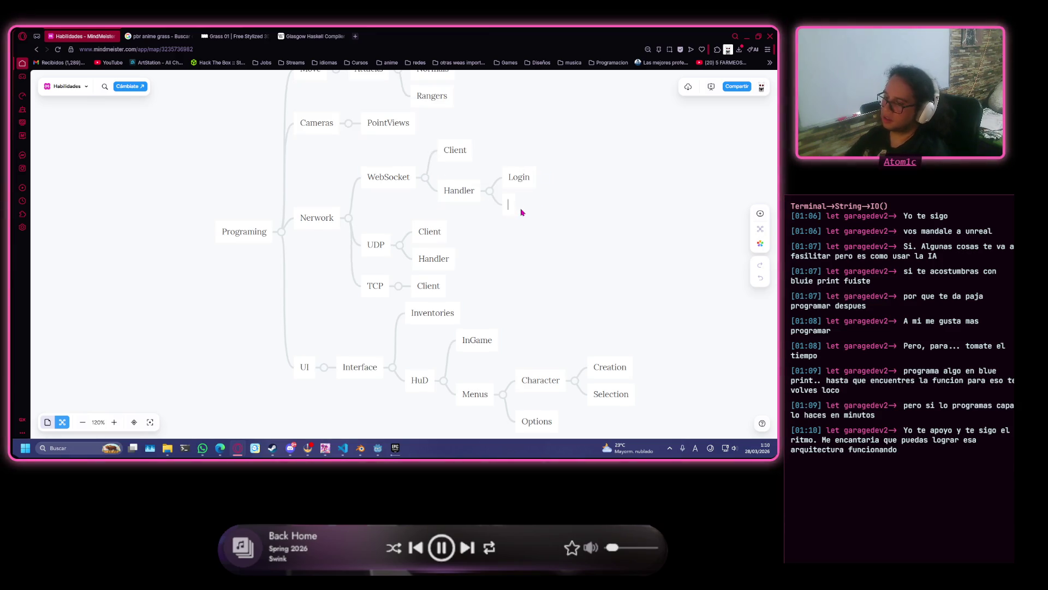
pyautogui.write('haracter')
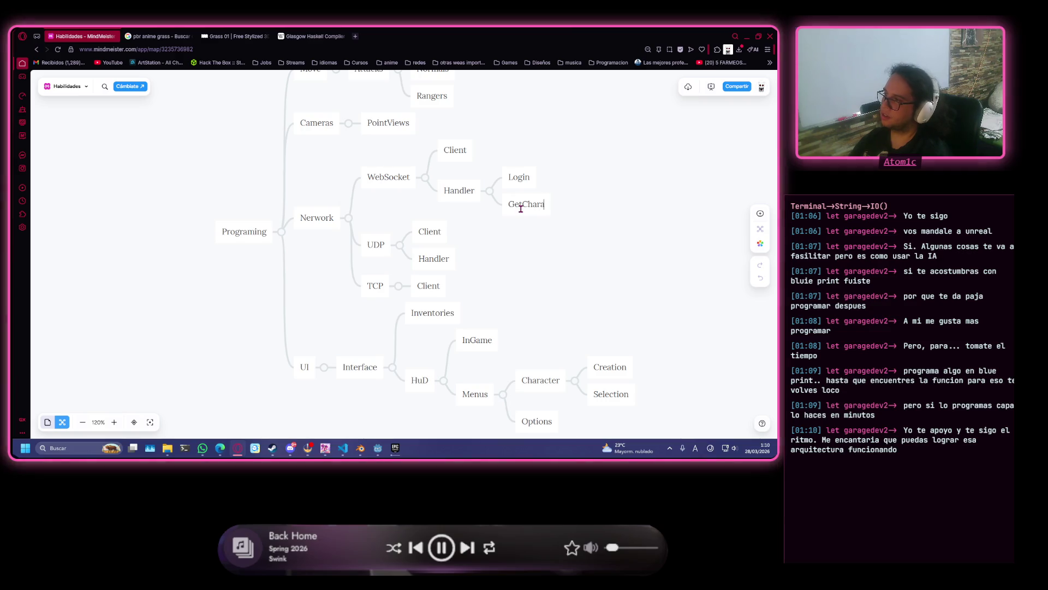
# Add Move and Attack child topics under UDP's Handler
pyautogui.click(433, 259)
pyautogui.click(465, 259)
pyautogui.write('Move')
pyautogui.click(497, 263)
pyautogui.press('Return')
pyautogui.write('Att')
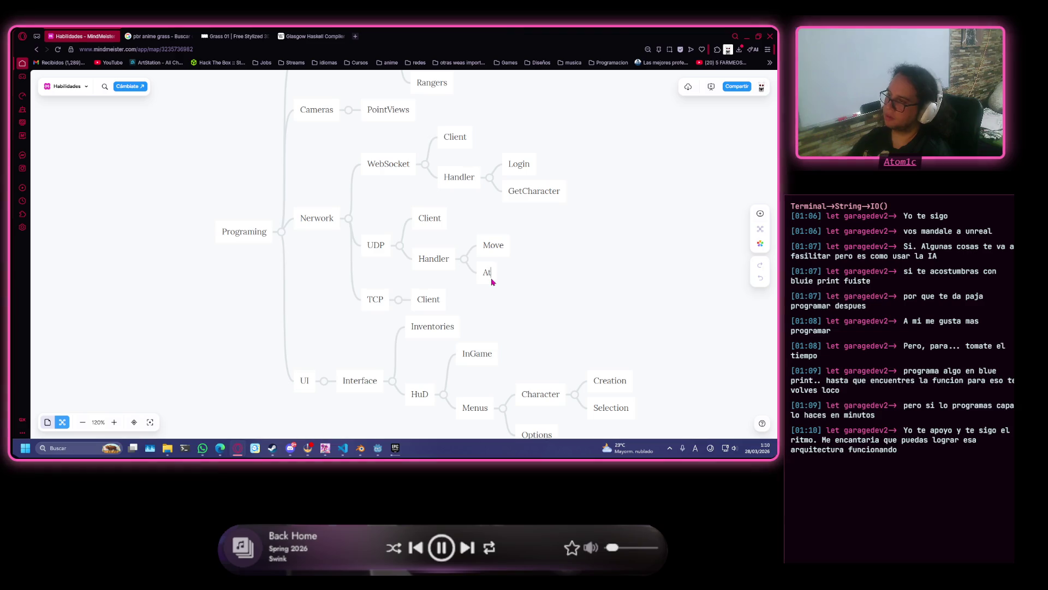
pyautogui.write('ackt')
# Delete the stray Cast\ child topic under Attackt
pyautogui.click(493, 283)
pyautogui.click(527, 273)
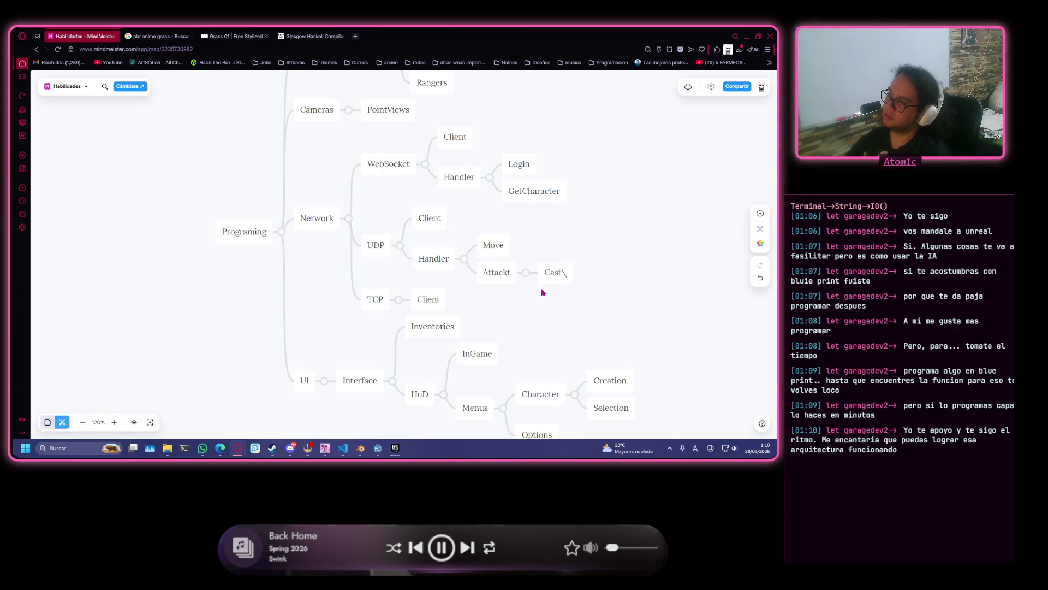
pyautogui.press('Escape')
pyautogui.press('Delete')
pyautogui.click(583, 273)
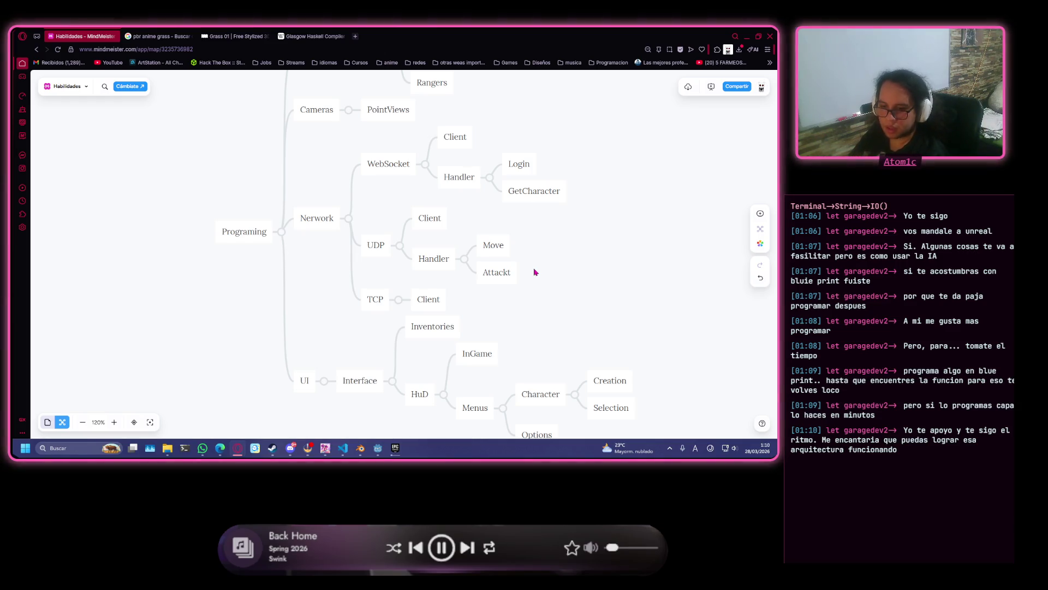
pyautogui.scroll(-2, 518, 267)
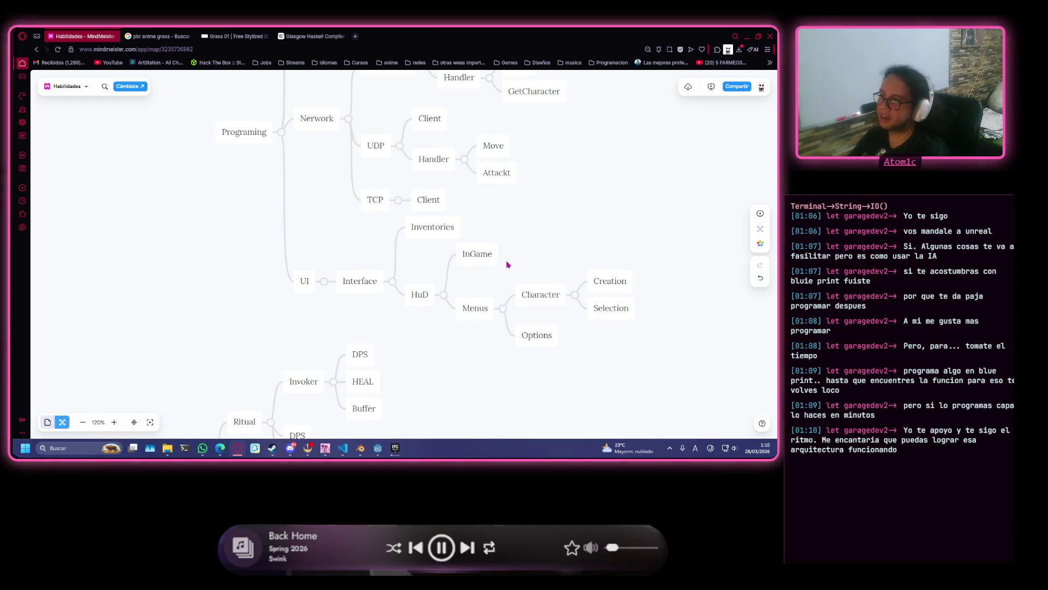
pyautogui.scroll(-1, 498, 264)
pyautogui.scroll(-5, 490, 263)
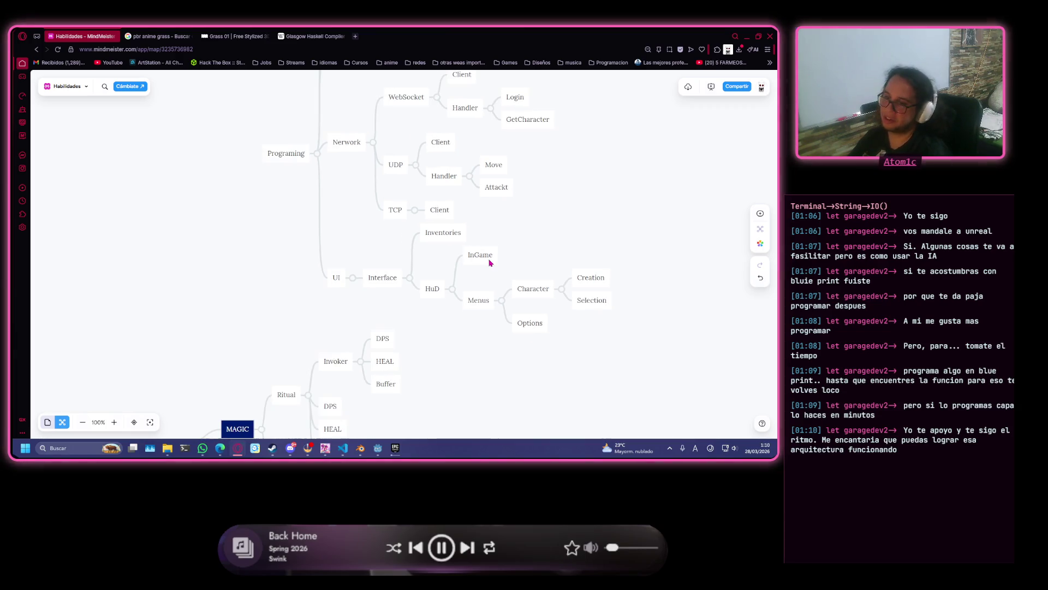
pyautogui.keyDown('ctrl'); pyautogui.scroll(-2, 481, 276); pyautogui.keyUp('ctrl')
pyautogui.scroll(3, 476, 281)
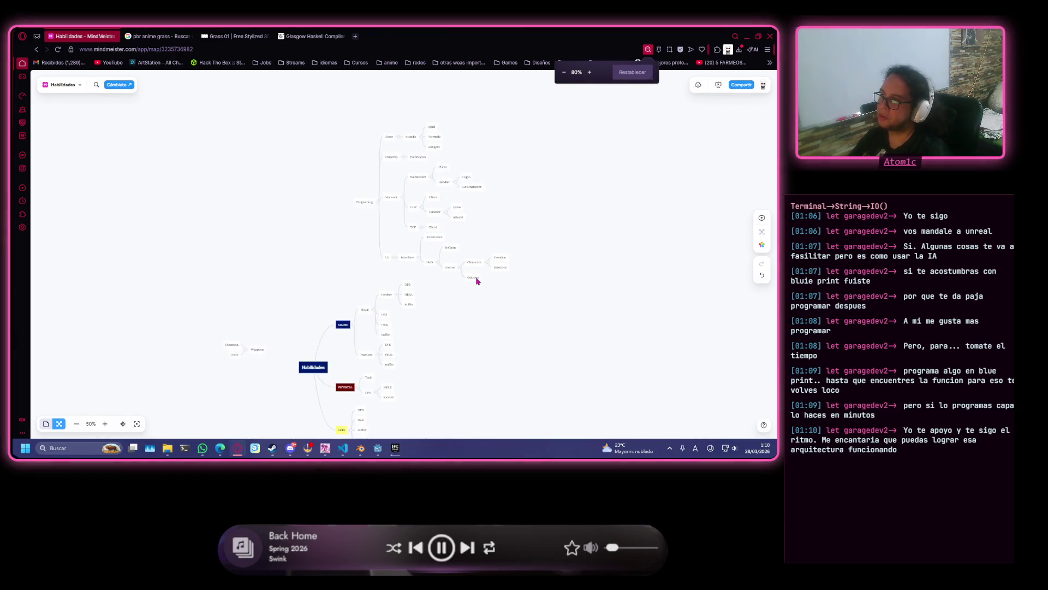
pyautogui.moveTo(438, 328); pyautogui.dragTo(485, 169)
pyautogui.moveTo(468, 382)
pyautogui.mouseDown()
pyautogui.moveTo(475, 320)
pyautogui.moveTo(421, 120)
pyautogui.mouseUp()
pyautogui.moveTo(536, 227)
pyautogui.mouseDown()
pyautogui.moveTo(541, 141)
pyautogui.moveTo(487, 162)
pyautogui.moveTo(478, 221)
pyautogui.moveTo(520, 230)
pyautogui.moveTo(498, 218)
pyautogui.moveTo(440, 225)
pyautogui.mouseUp()
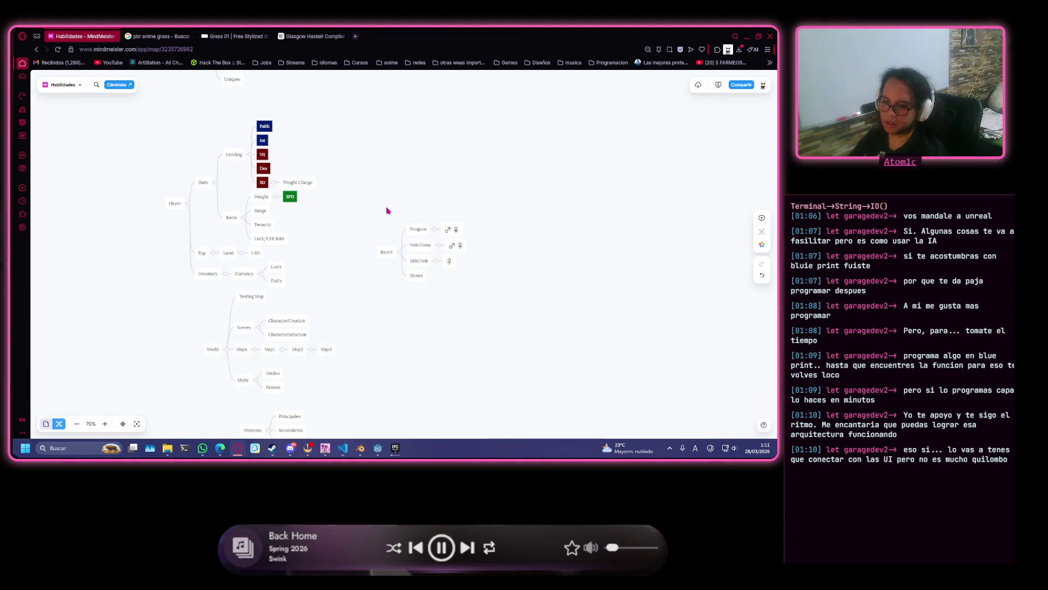
pyautogui.scroll(-3, 444, 161)
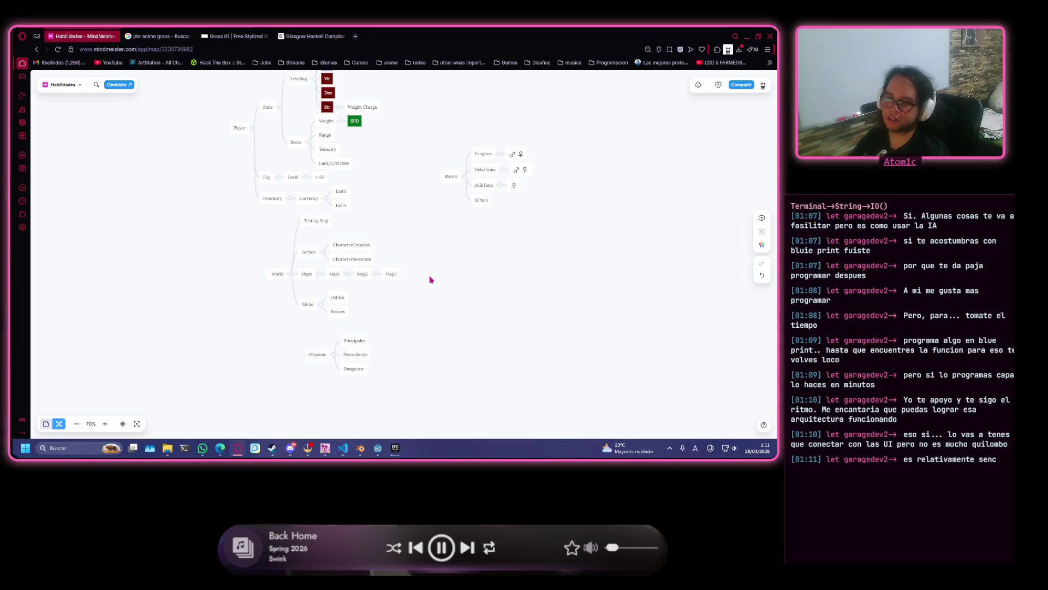
pyautogui.scroll(5, 440, 316)
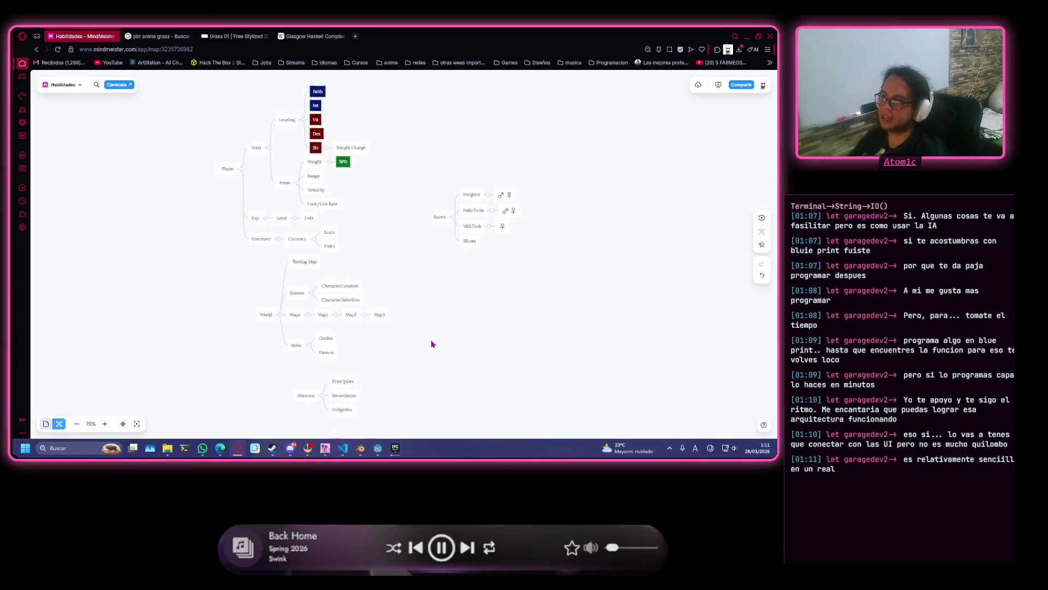
pyautogui.scroll(8, 469, 386)
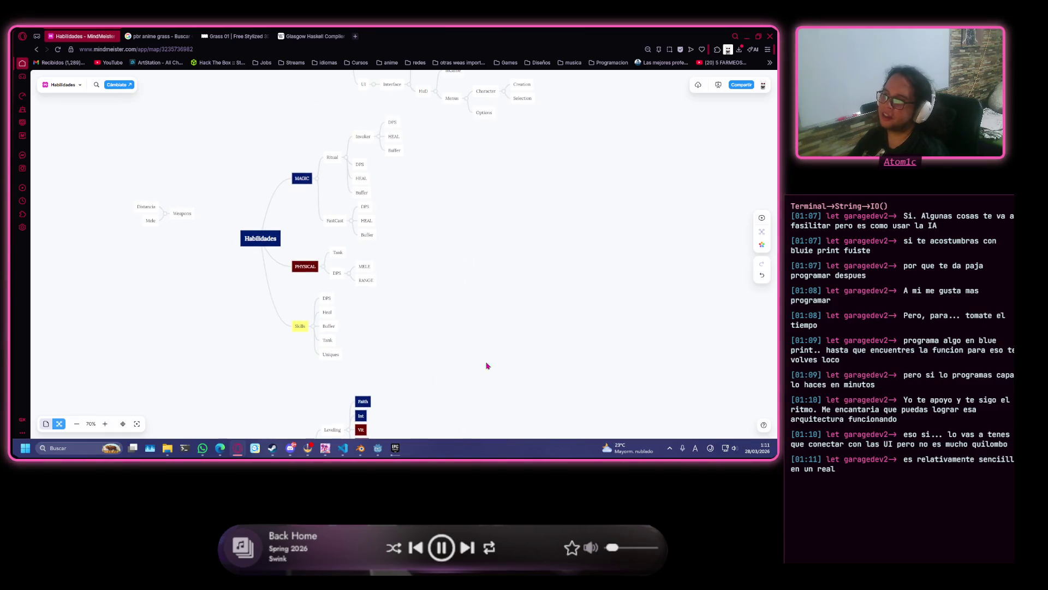
pyautogui.click(510, 250)
pyautogui.click(546, 175)
pyautogui.moveTo(546, 176)
pyautogui.mouseDown()
pyautogui.moveTo(536, 321)
pyautogui.moveTo(525, 278)
pyautogui.mouseUp()
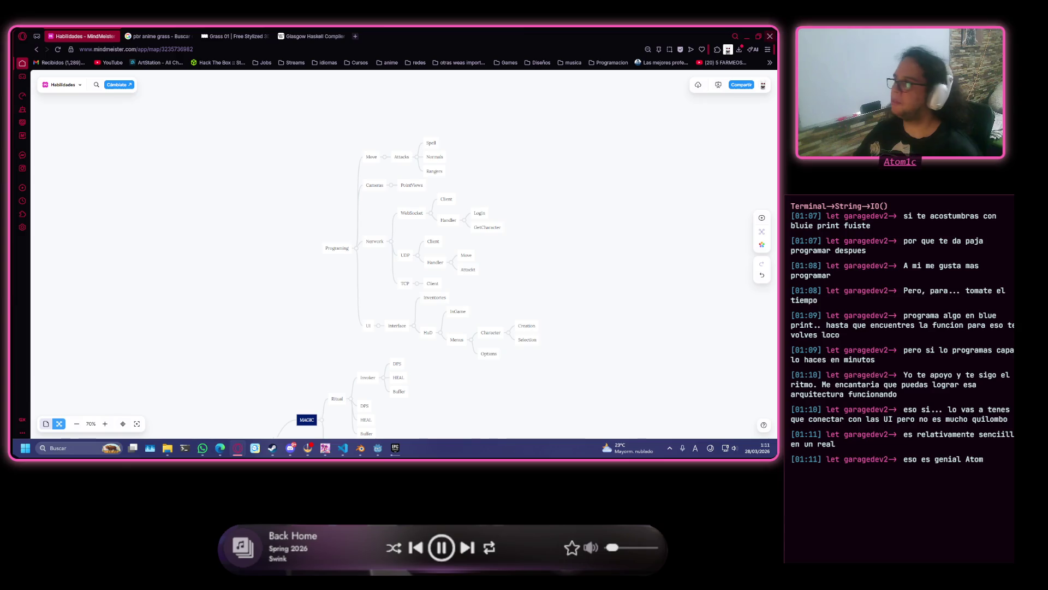
pyautogui.click(746, 36)
# Minimize Visual Studio, Epic Games Launcher and Obsidian, then bring the Habilidades mind map forward
pyautogui.click(748, 33)
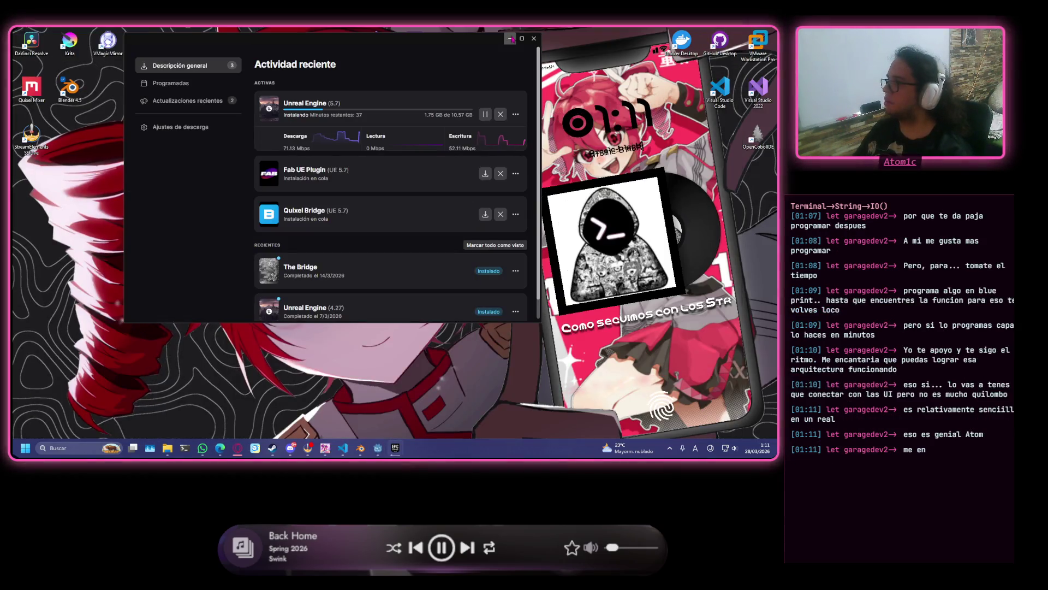
pyautogui.click(510, 38)
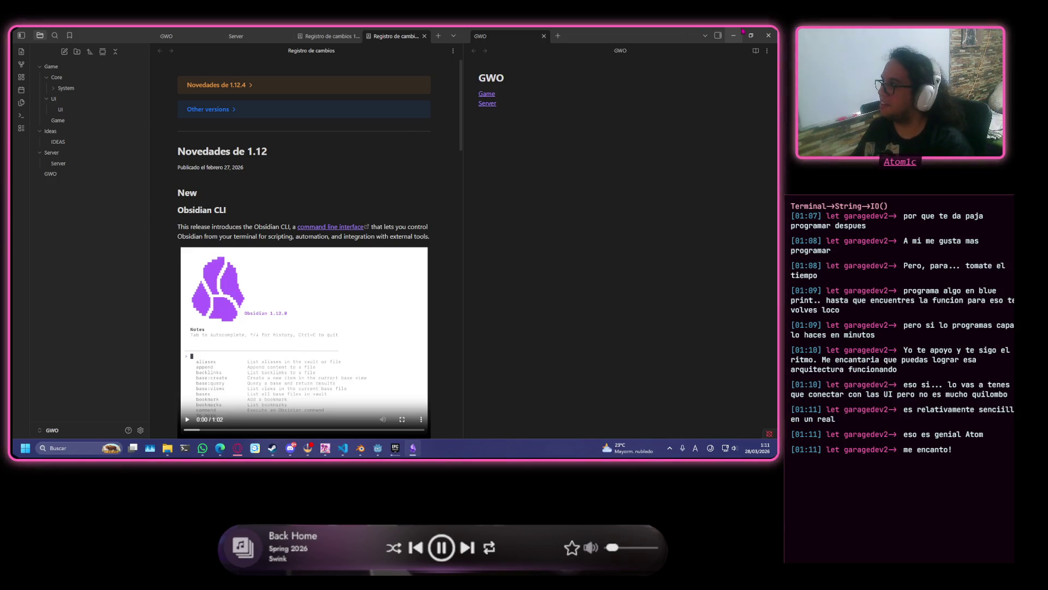
pyautogui.click(733, 35)
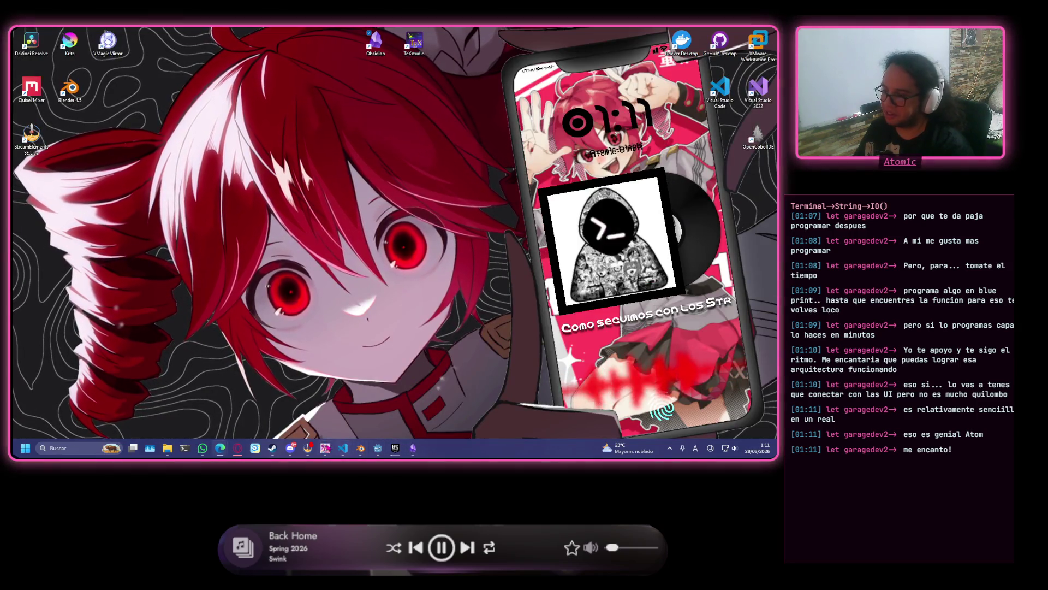
pyautogui.moveTo(237, 448)
pyautogui.click(291, 416)
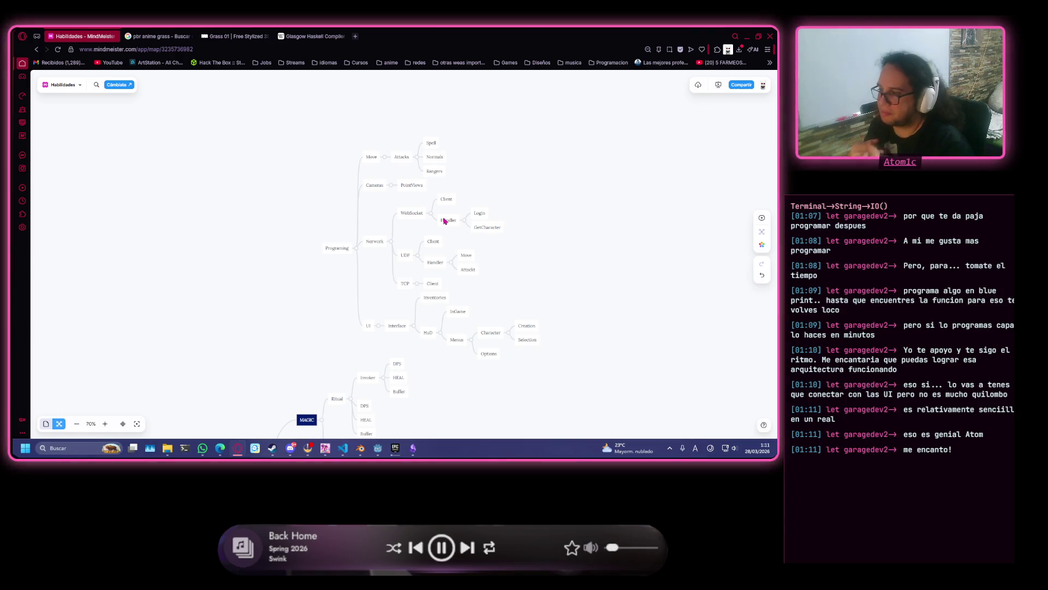
# Pan around the Habilidades map to inspect the Missions, Skills, Faith and MAGIC branches
pyautogui.scroll(-5, 448, 219)
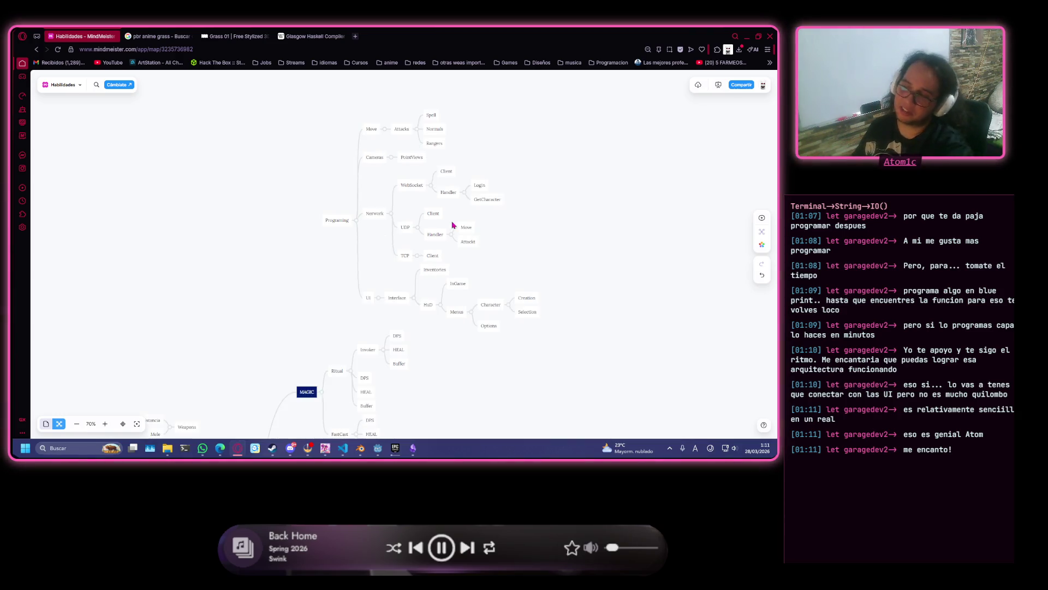
pyautogui.scroll(2, 477, 208)
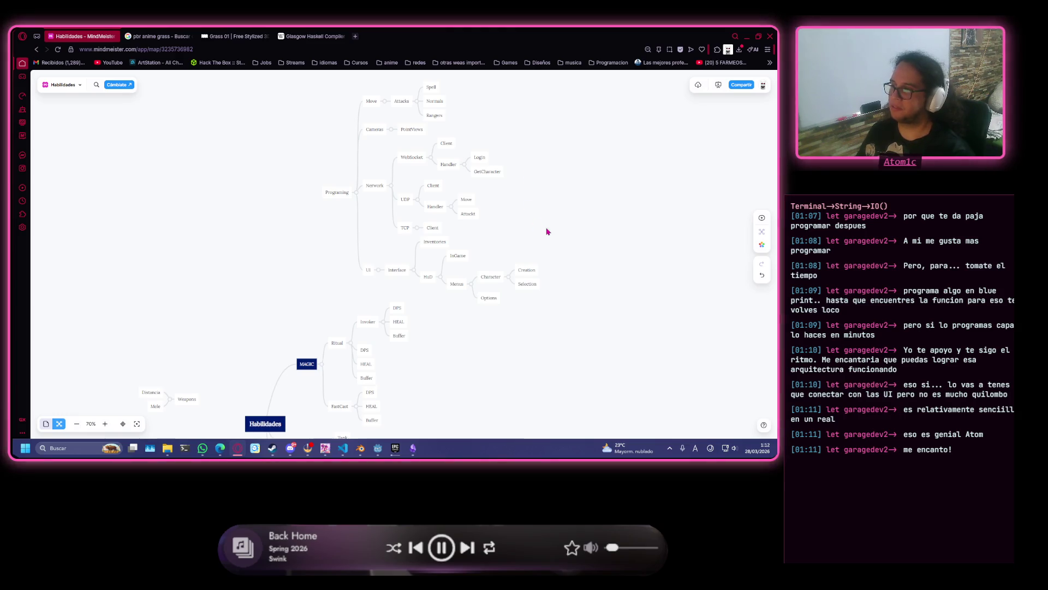
pyautogui.hotkey('ctrl', 'Home')
pyautogui.scroll(-5, 578, 335)
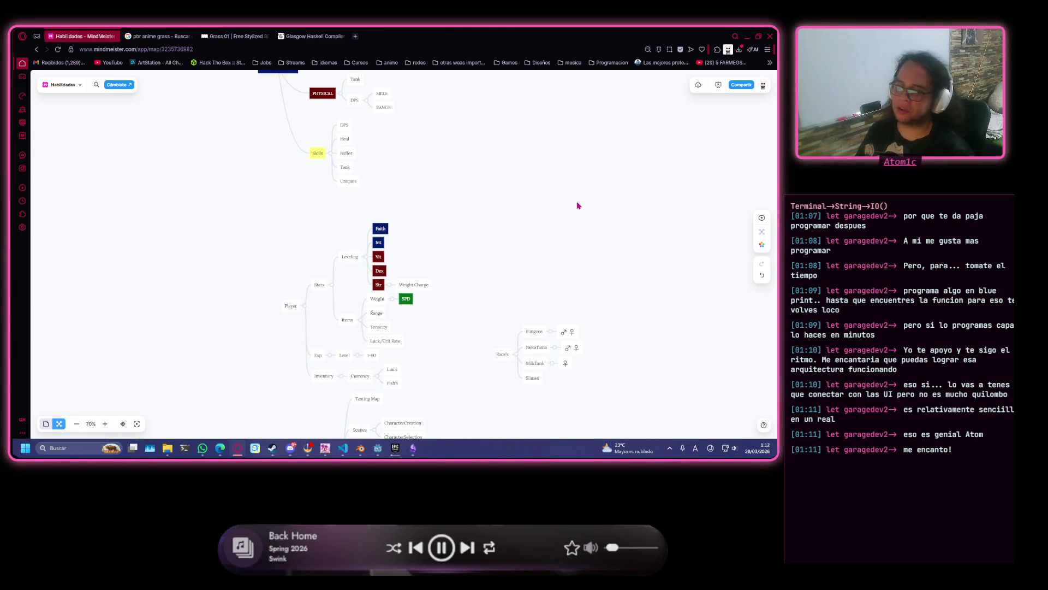
pyautogui.moveTo(462, 344)
pyautogui.mouseDown()
pyautogui.moveTo(524, 227)
pyautogui.moveTo(518, 280)
pyautogui.mouseUp()
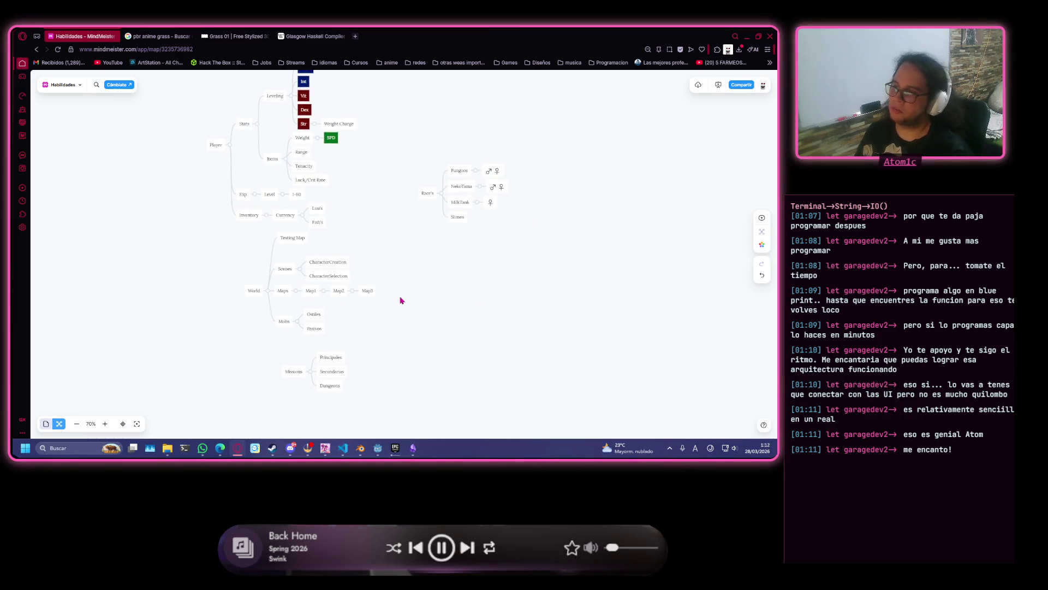
pyautogui.moveTo(413, 220)
pyautogui.mouseDown()
pyautogui.moveTo(382, 293)
pyautogui.moveTo(356, 309)
pyautogui.moveTo(403, 367)
pyautogui.mouseUp()
pyautogui.moveTo(419, 257); pyautogui.dragTo(446, 357)
pyautogui.scroll(5, 445, 357)
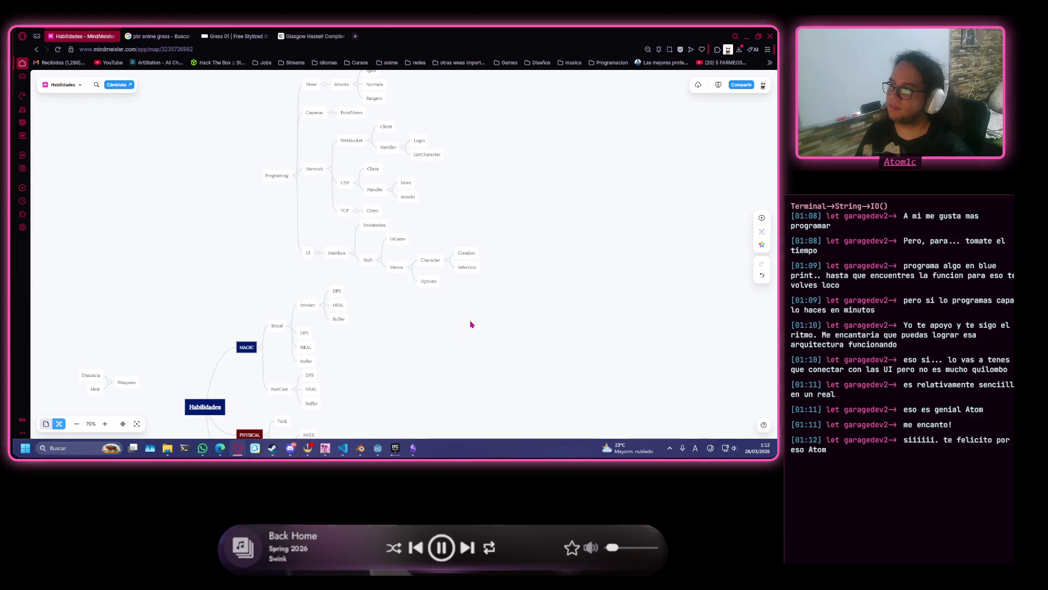
pyautogui.moveTo(468, 328); pyautogui.dragTo(493, 213)
pyautogui.scroll(-3, 506, 224)
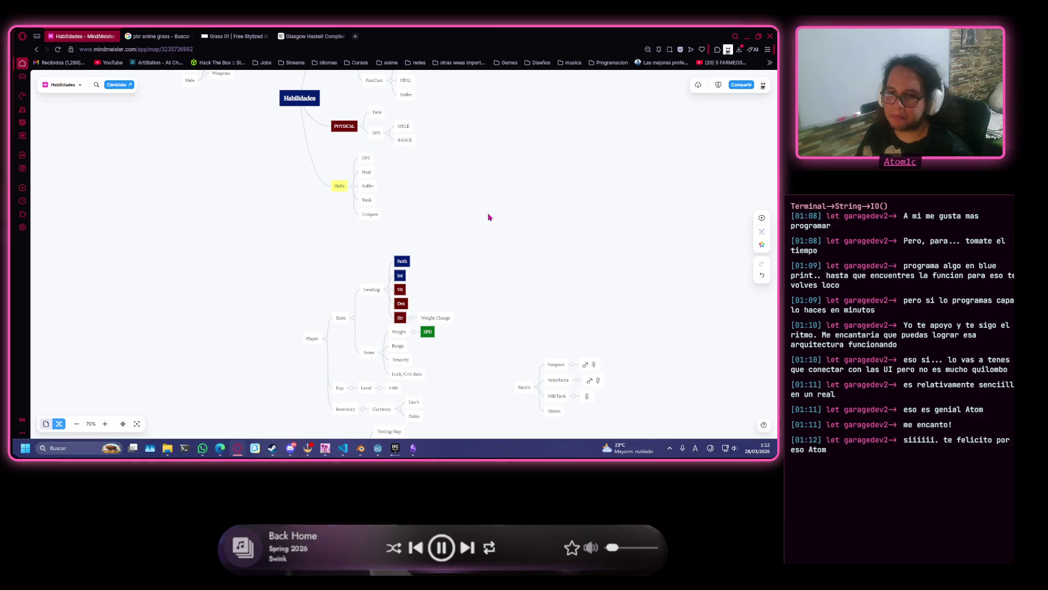
pyautogui.scroll(-2, 497, 256)
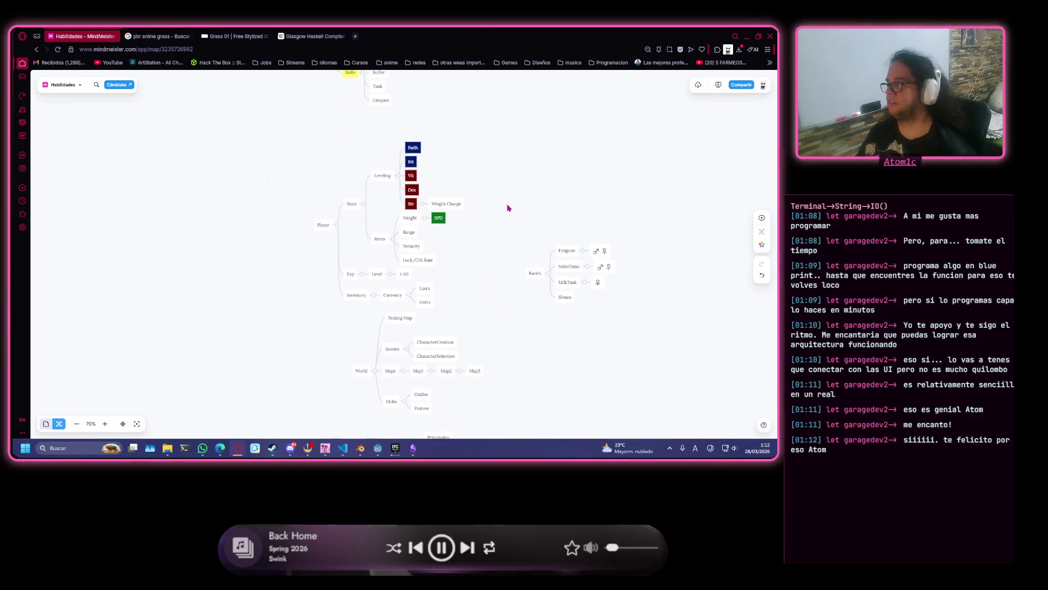
pyautogui.hscroll(1, 507, 208)
pyautogui.scroll(8, 478, 255)
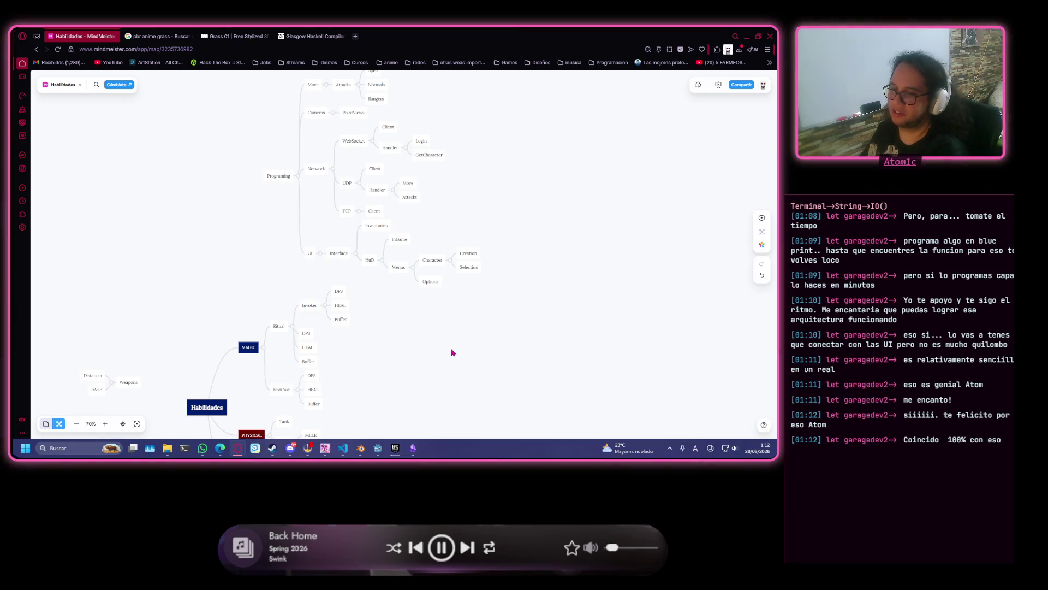
pyautogui.scroll(2, 507, 215)
pyautogui.scroll(2, 474, 222)
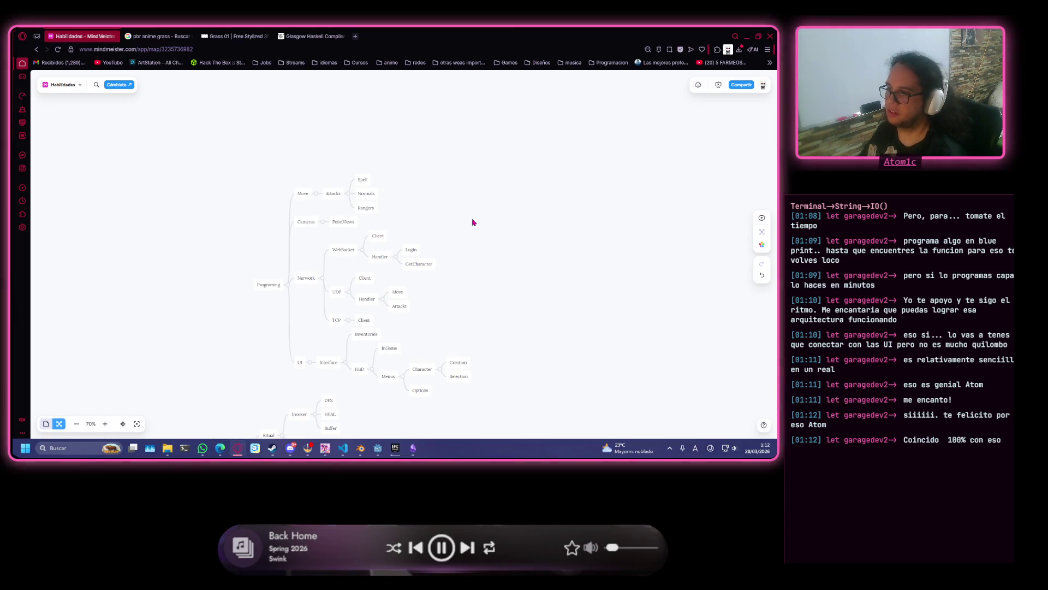
pyautogui.scroll(2, 455, 243)
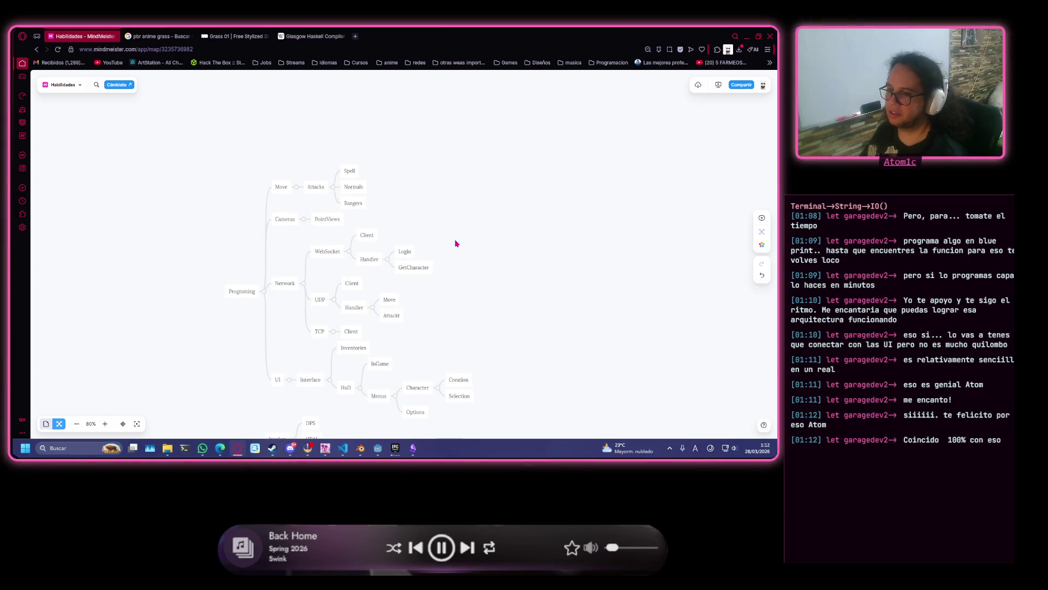
pyautogui.scroll(-2, 456, 243)
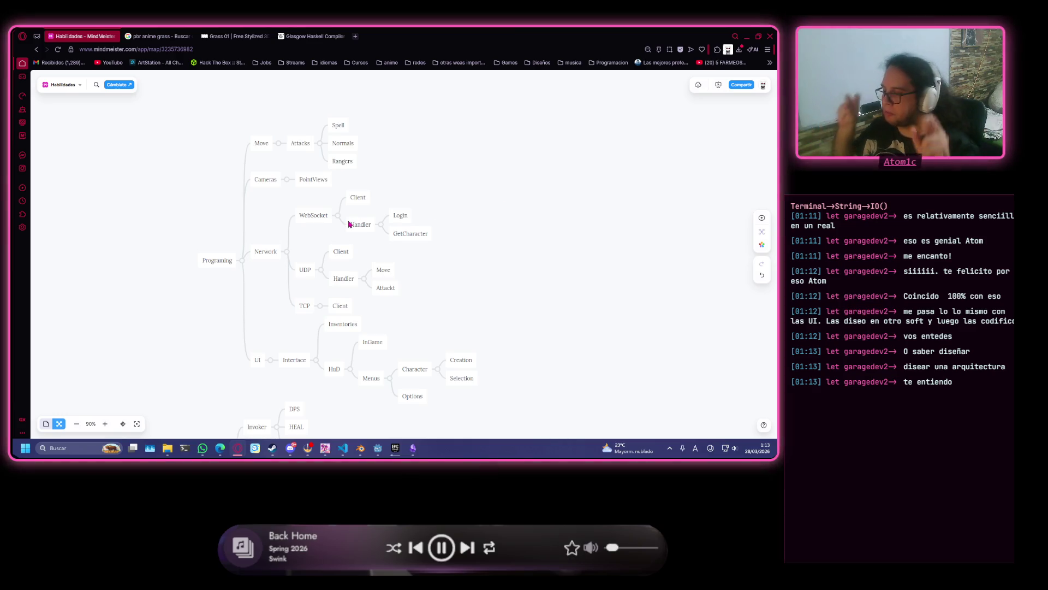
pyautogui.hotkey('alt', 'Tab')
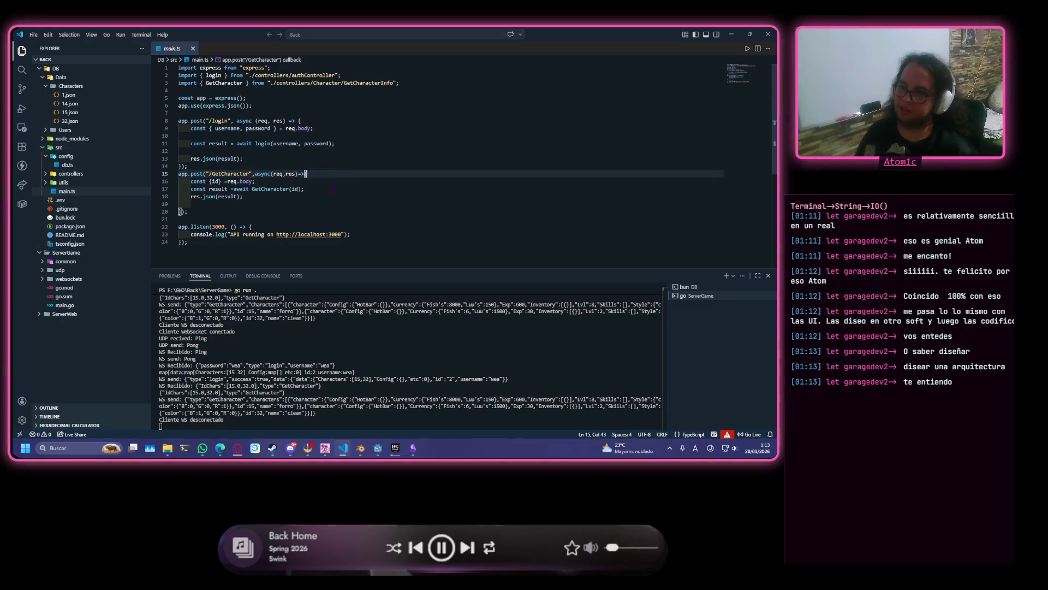
pyautogui.click(119, 289)
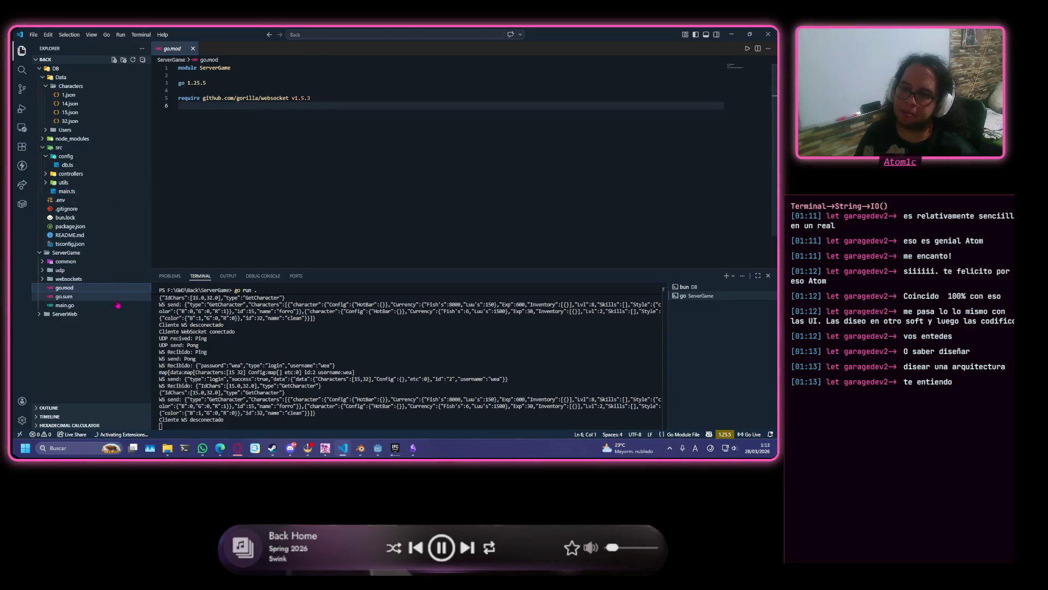
pyautogui.click(64, 304)
pyautogui.scroll(-5, 446, 215)
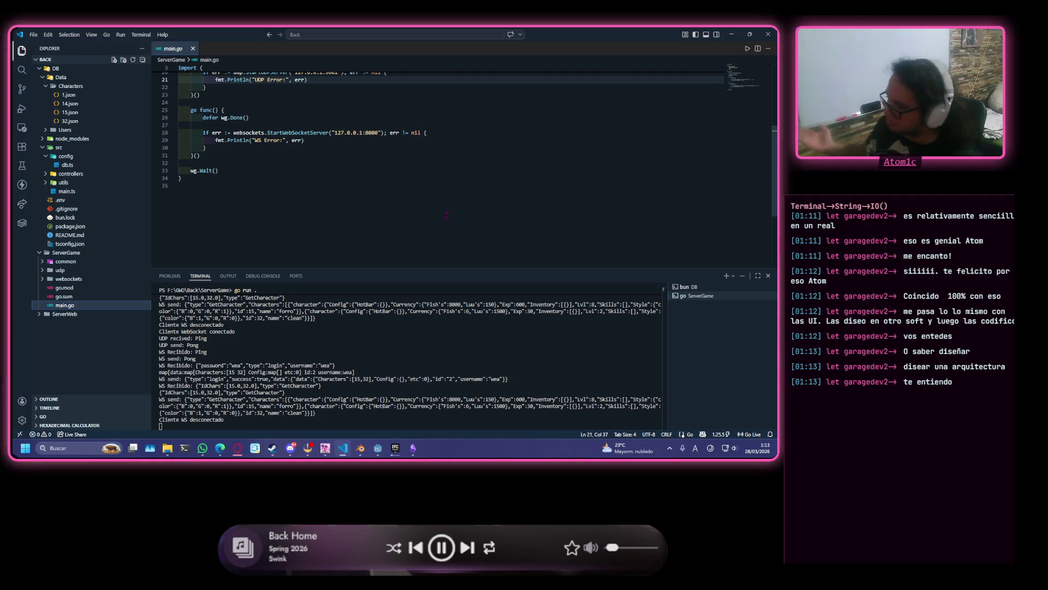
pyautogui.click(732, 34)
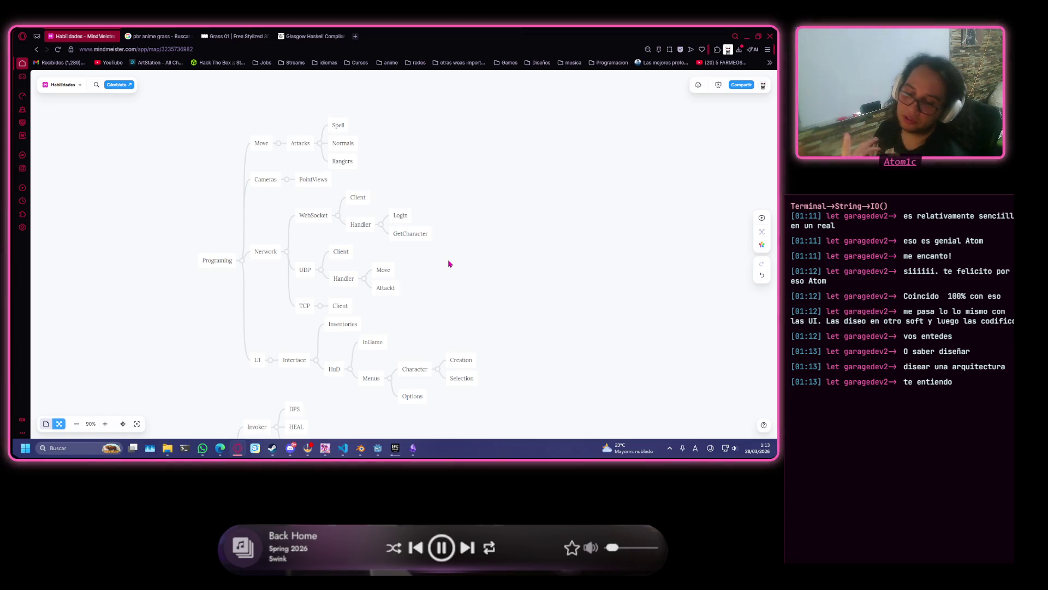
pyautogui.scroll(-1, 449, 264)
pyautogui.scroll(1, 449, 264)
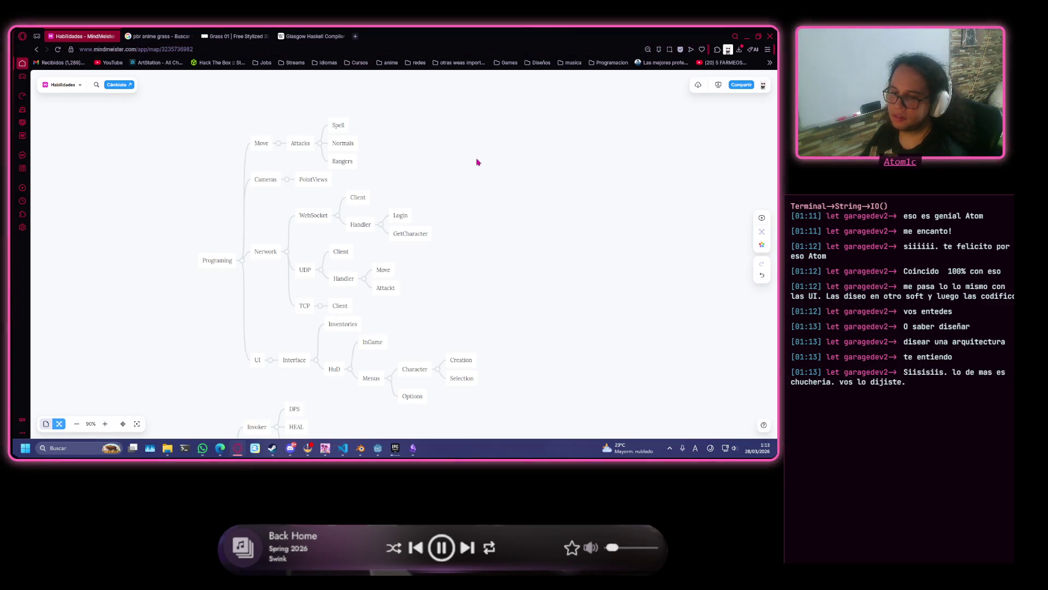
pyautogui.click(356, 36)
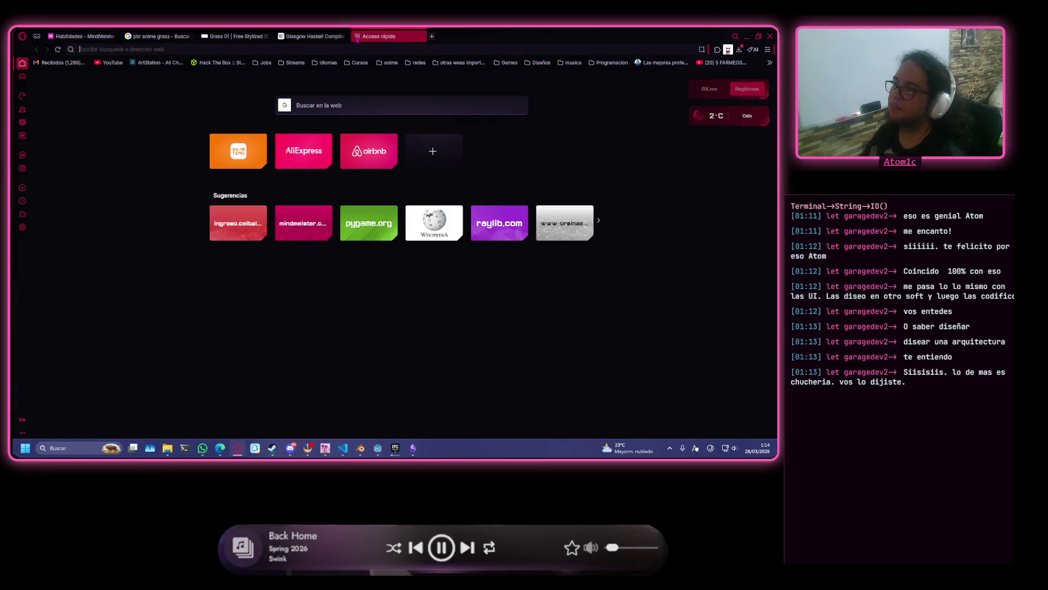
pyautogui.click(422, 36)
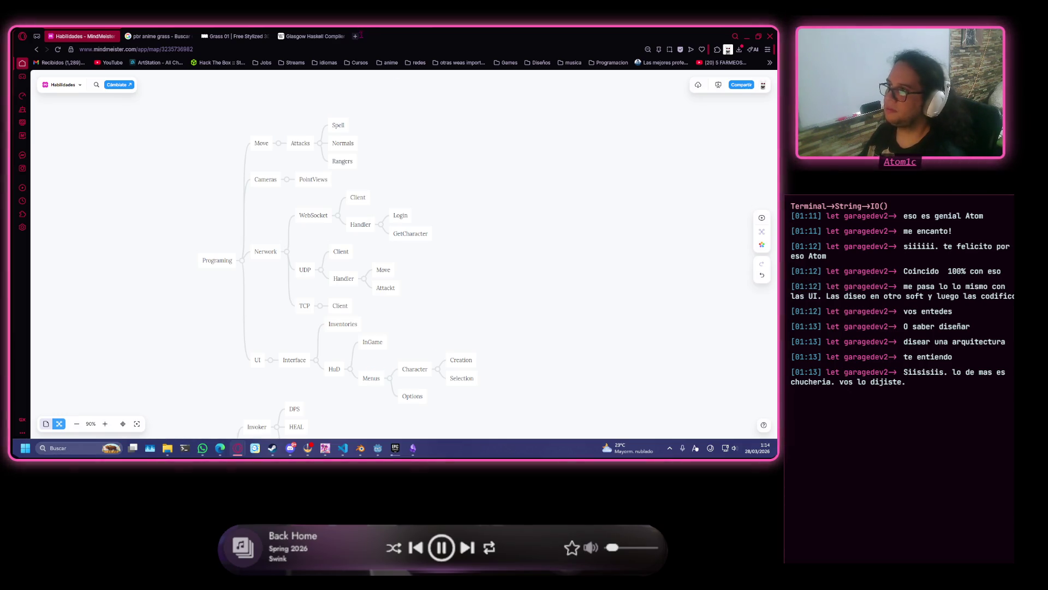
pyautogui.click(355, 36)
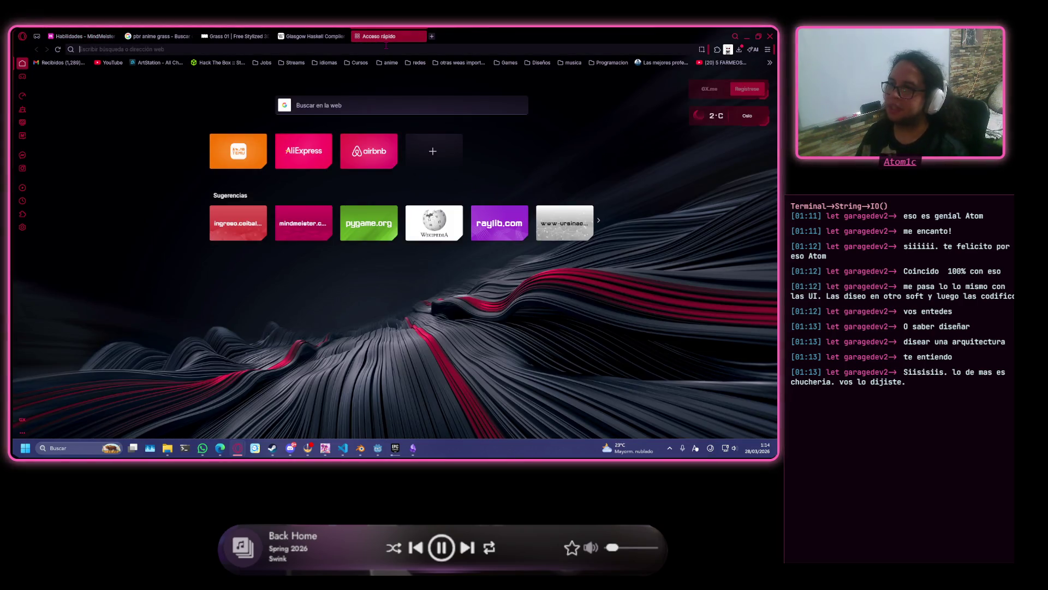
pyautogui.middleClick(381, 32)
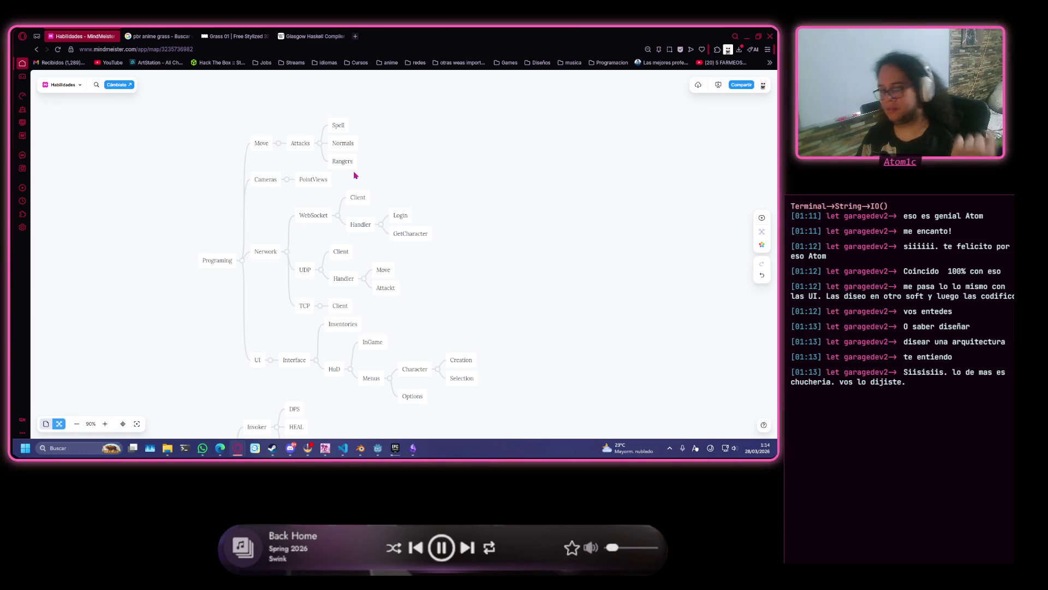
pyautogui.scroll(-10, 363, 213)
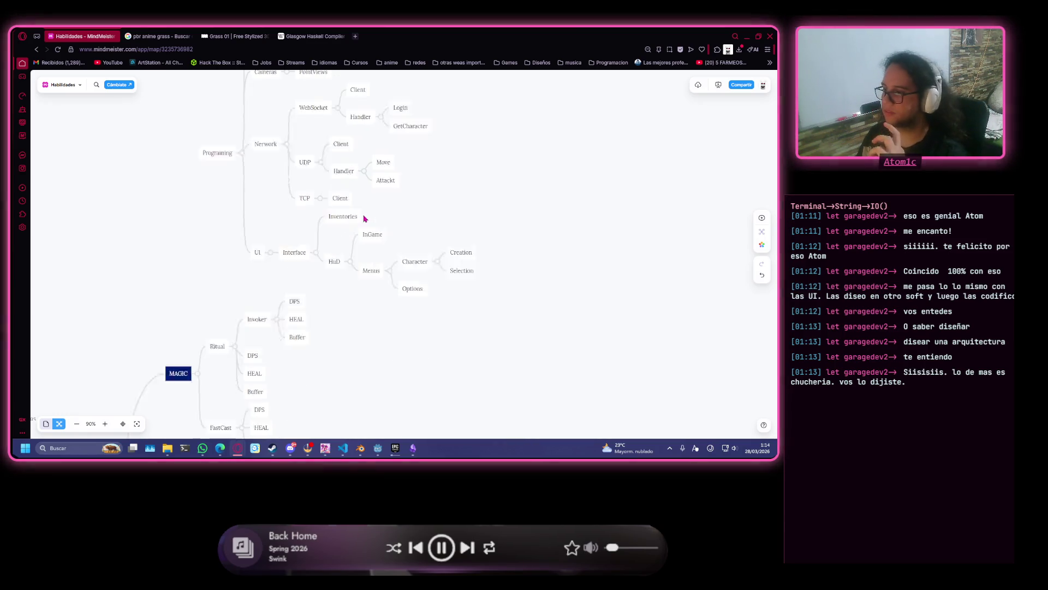
pyautogui.scroll(10, 364, 216)
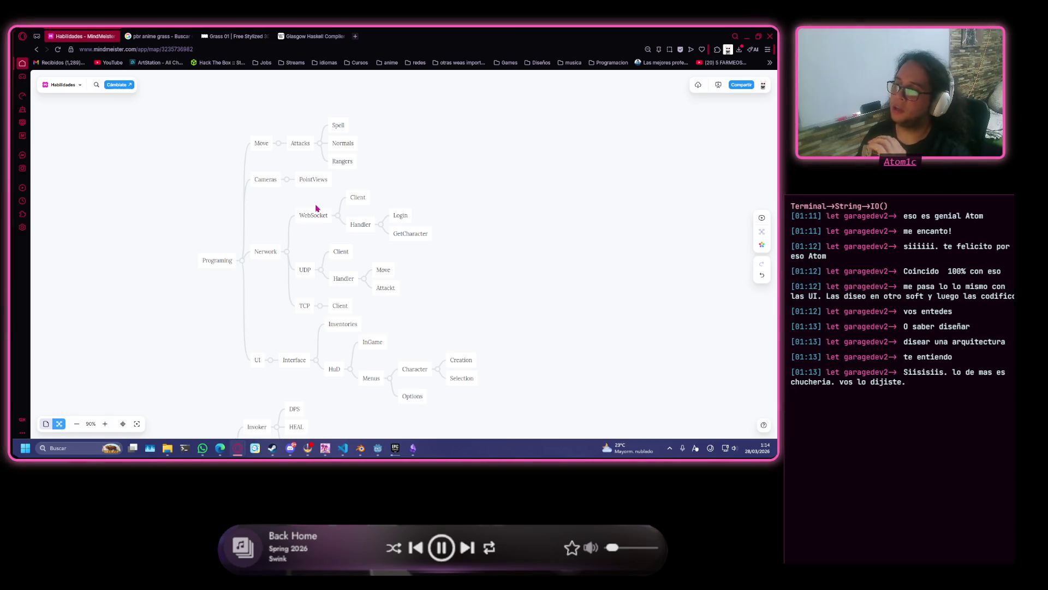
pyautogui.scroll(-5, 421, 304)
pyautogui.hscroll(-2, 584, 245)
pyautogui.scroll(5, 584, 246)
pyautogui.hscroll(2, 584, 245)
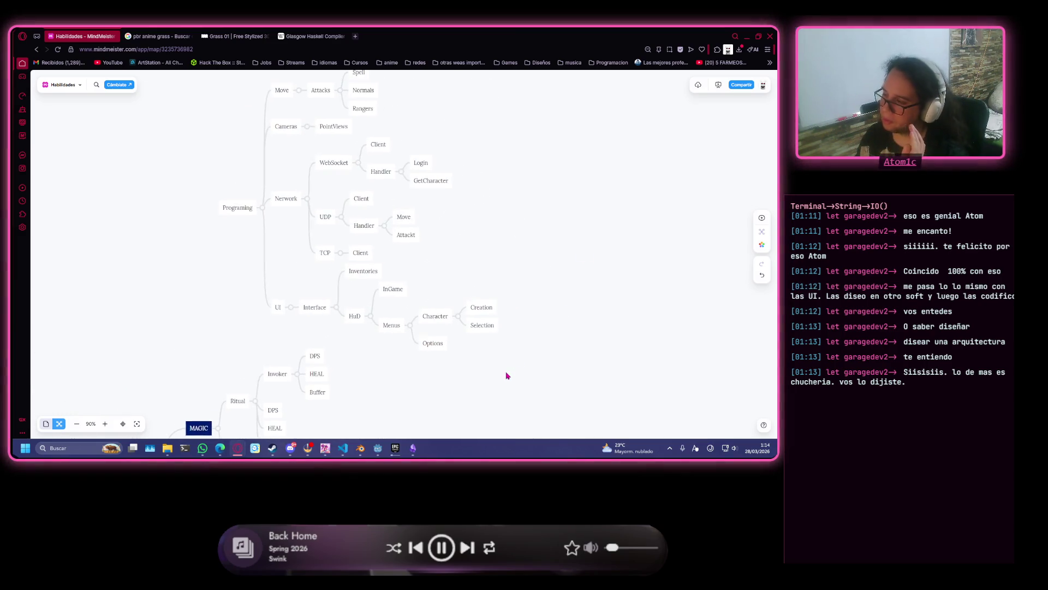
pyautogui.hscroll(1, 491, 321)
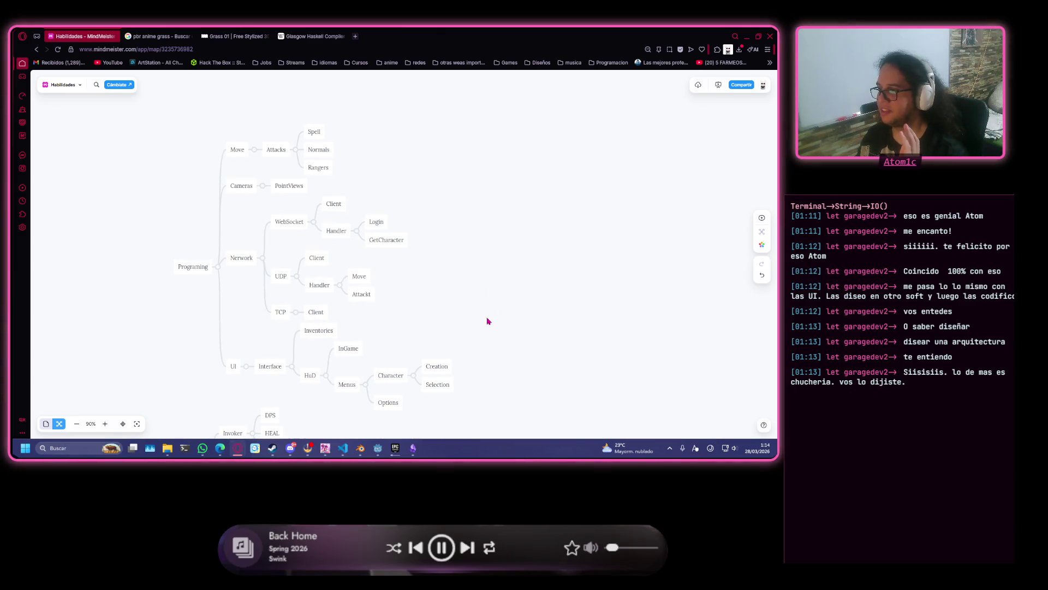
pyautogui.click(356, 36)
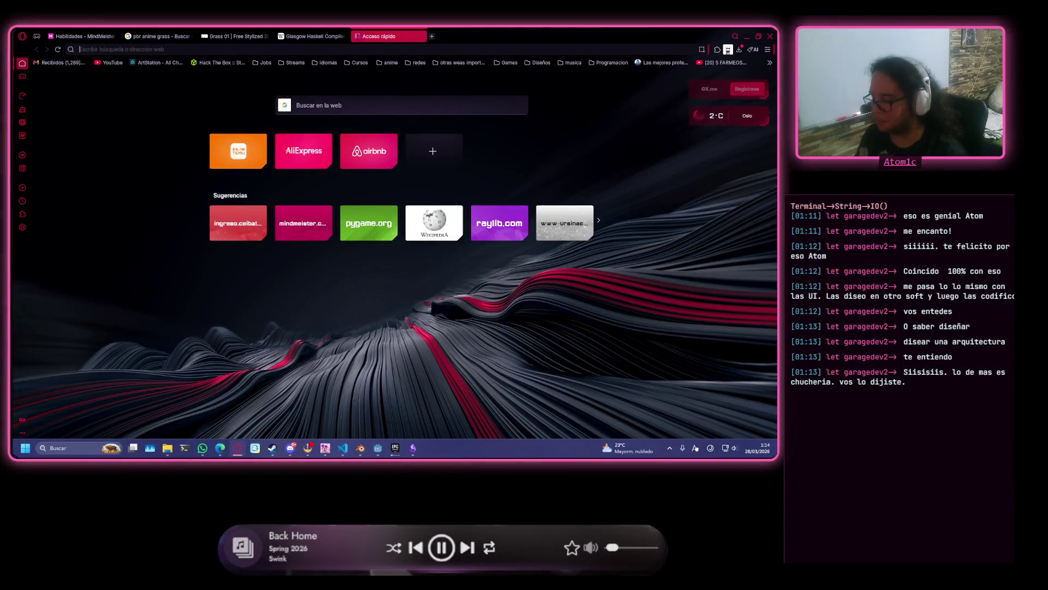
# Load Draw.io in the new tab and open the Archivo menu on the blank diagram
pyautogui.write('Draw')
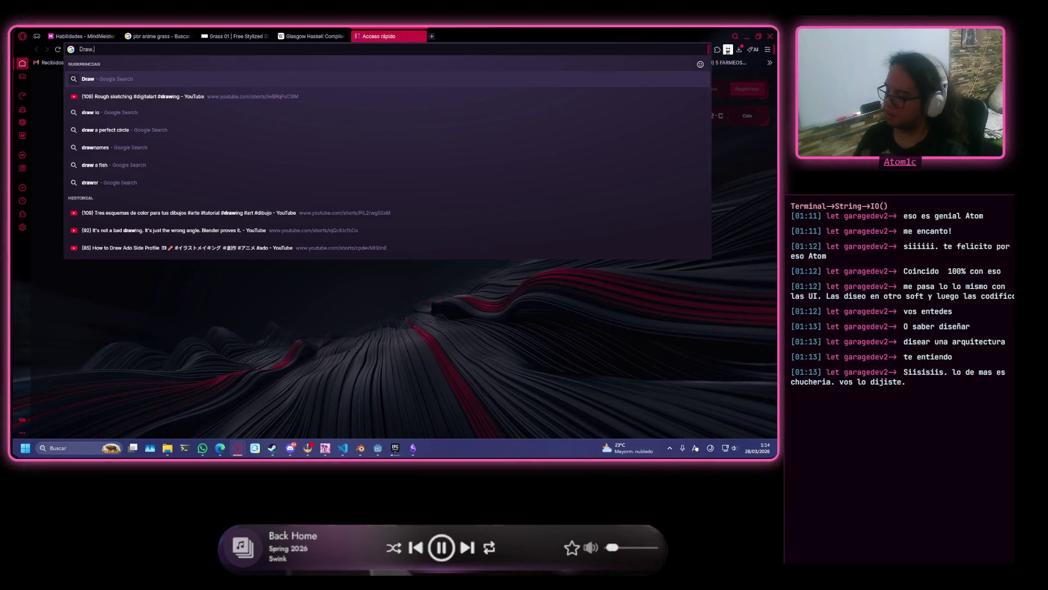
pyautogui.write('.io')
pyautogui.press('Return')
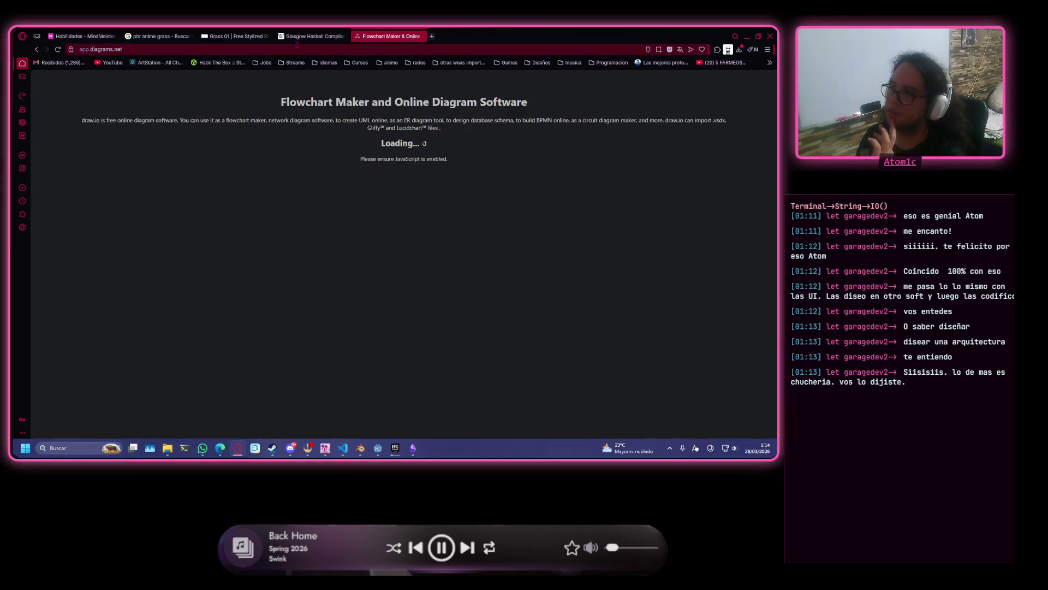
pyautogui.click(297, 45)
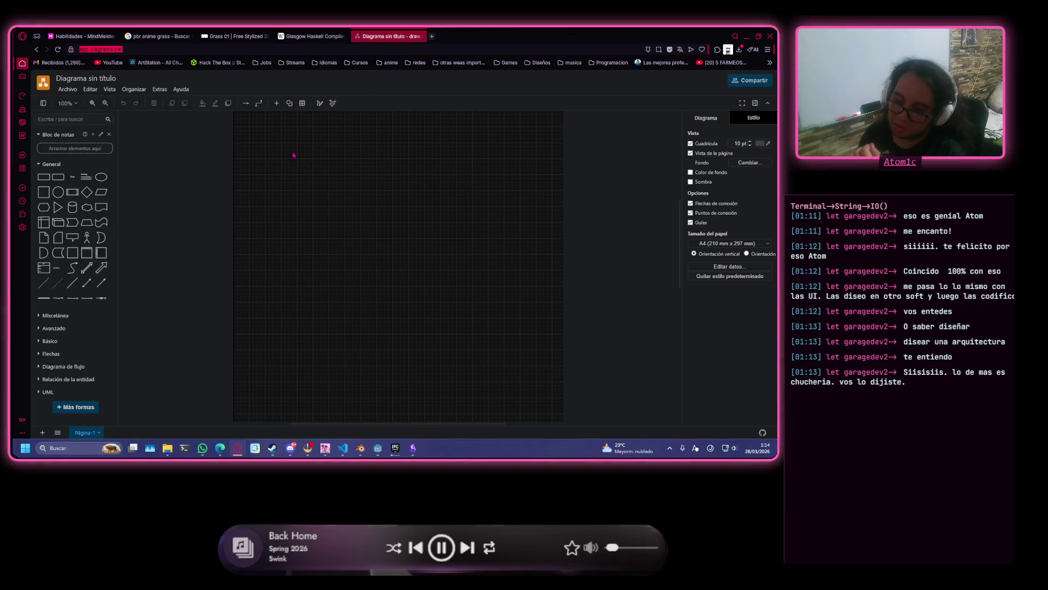
pyautogui.click(638, 118)
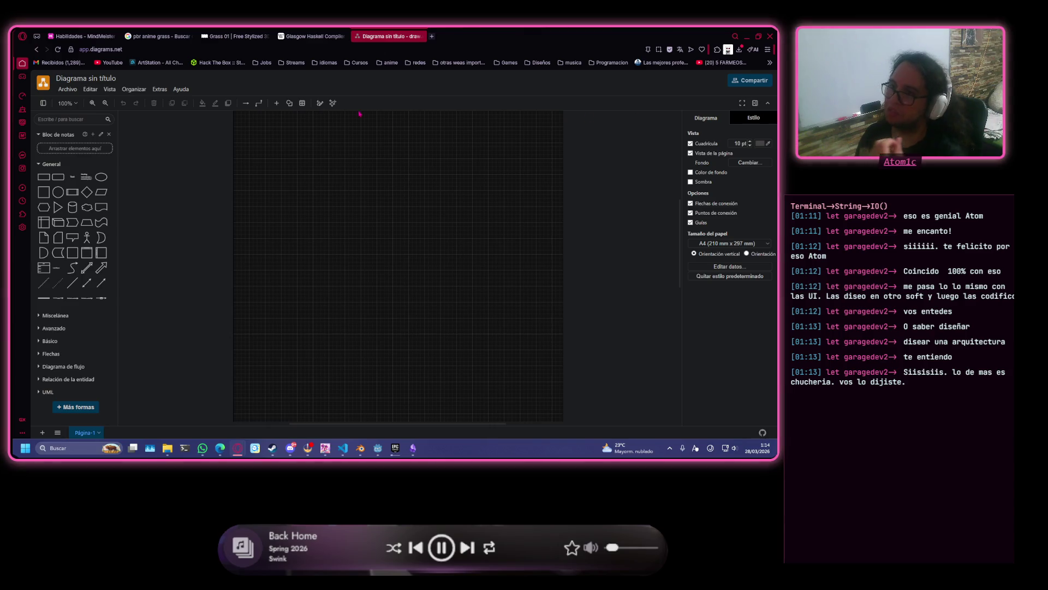
pyautogui.click(68, 89)
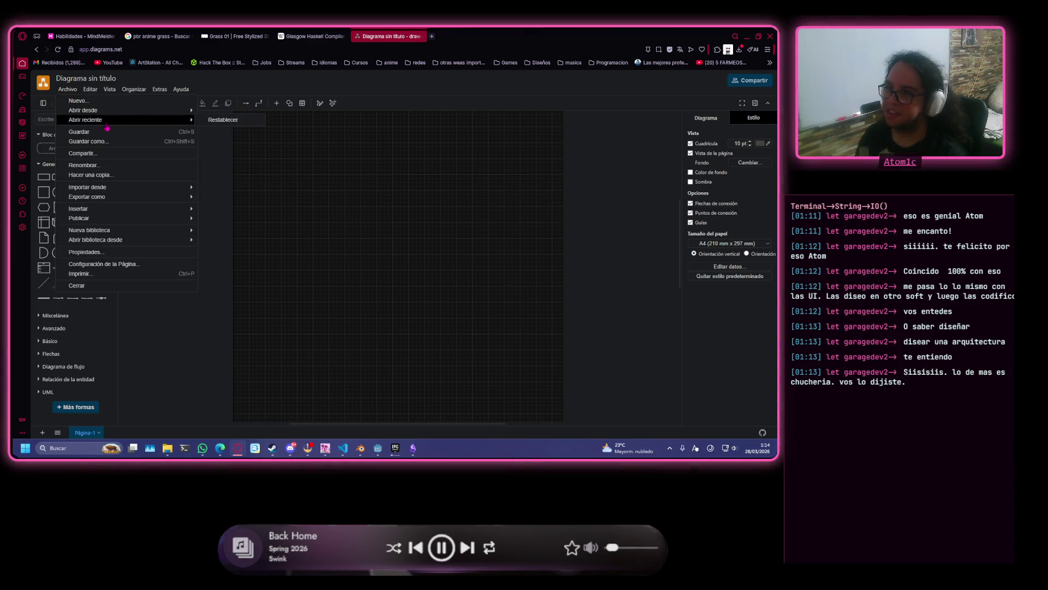
pyautogui.moveTo(116, 112)
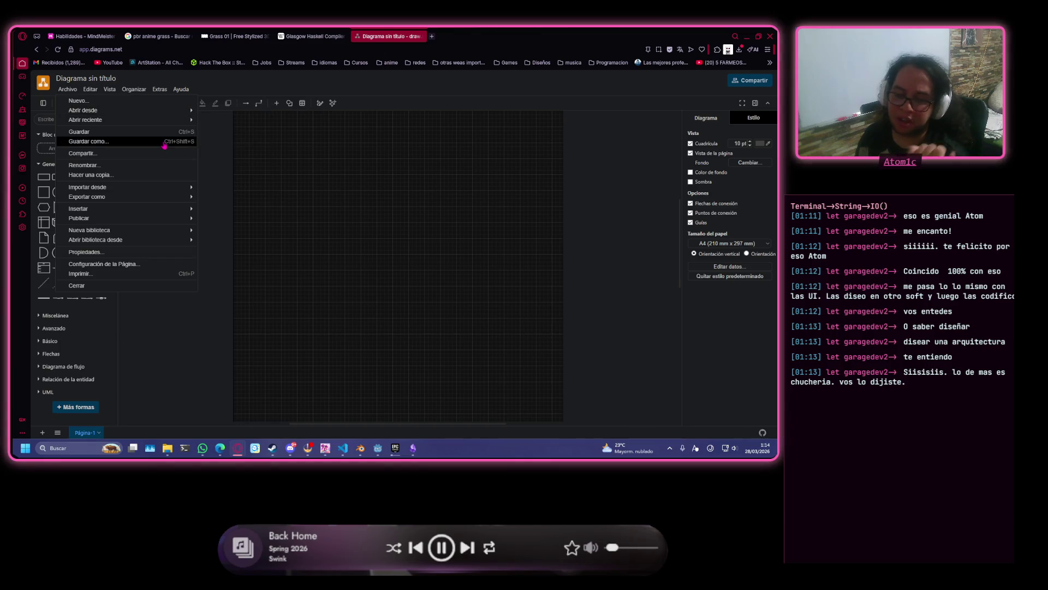
pyautogui.moveTo(151, 120)
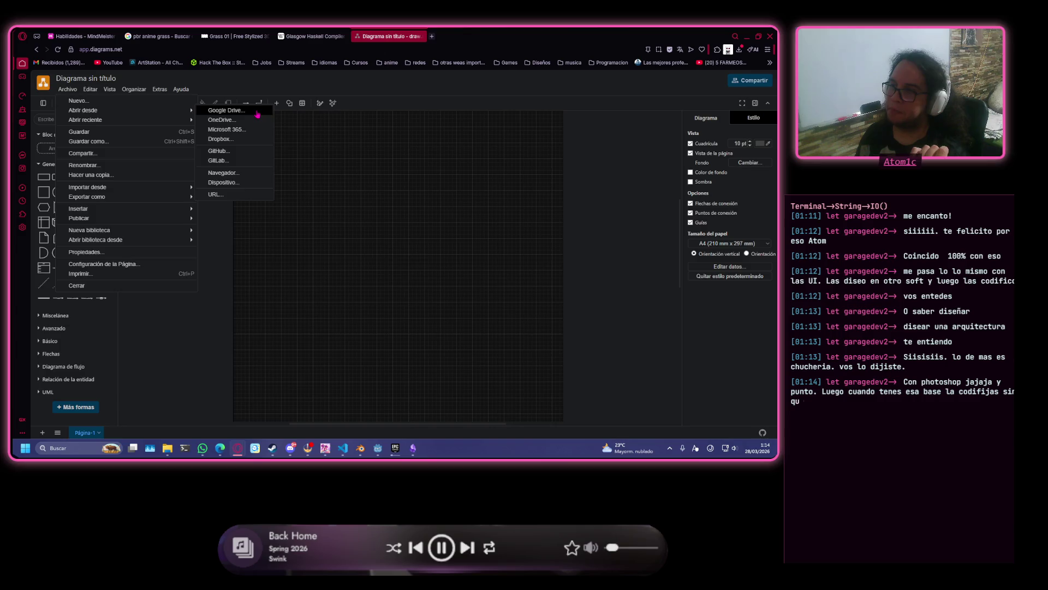
# Open from Google Drive and grant draw.io Drive access, dismissing the account chooser
pyautogui.click(226, 110)
pyautogui.click(428, 253)
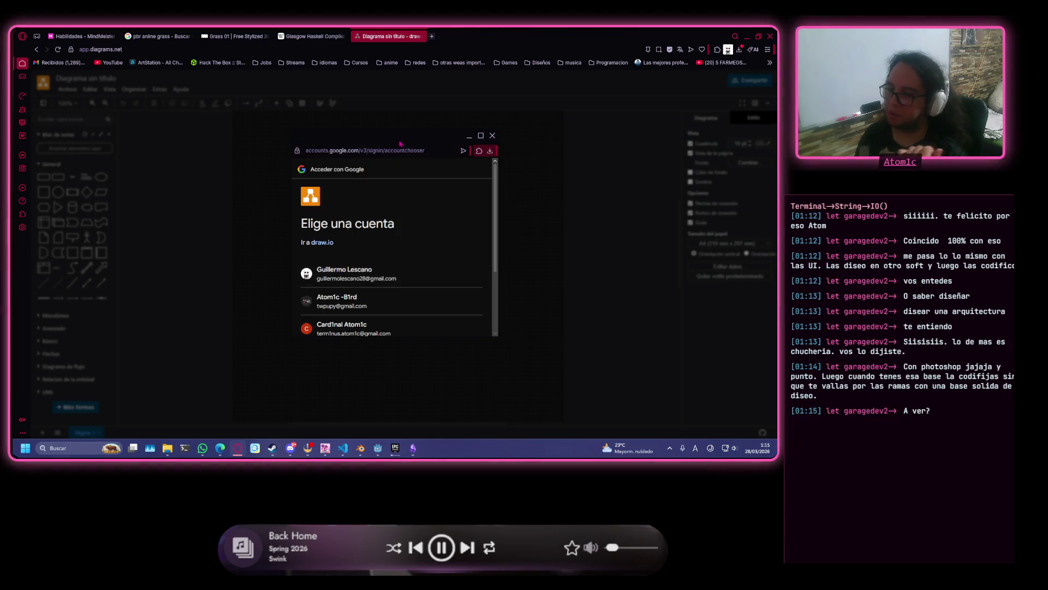
pyautogui.moveTo(390, 143); pyautogui.dragTo(178, 153)
pyautogui.click(281, 146)
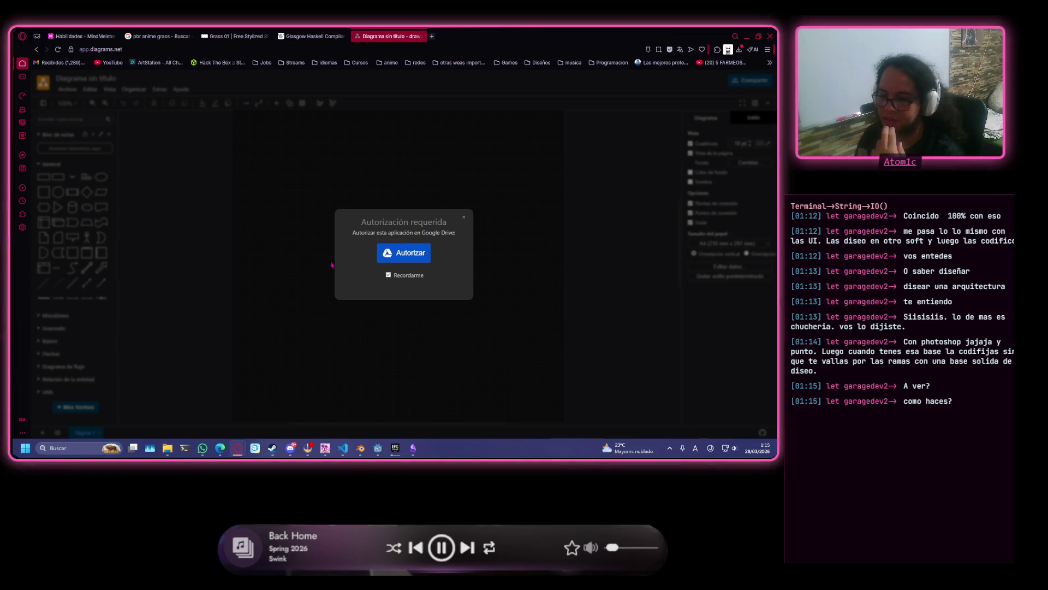
pyautogui.click(464, 217)
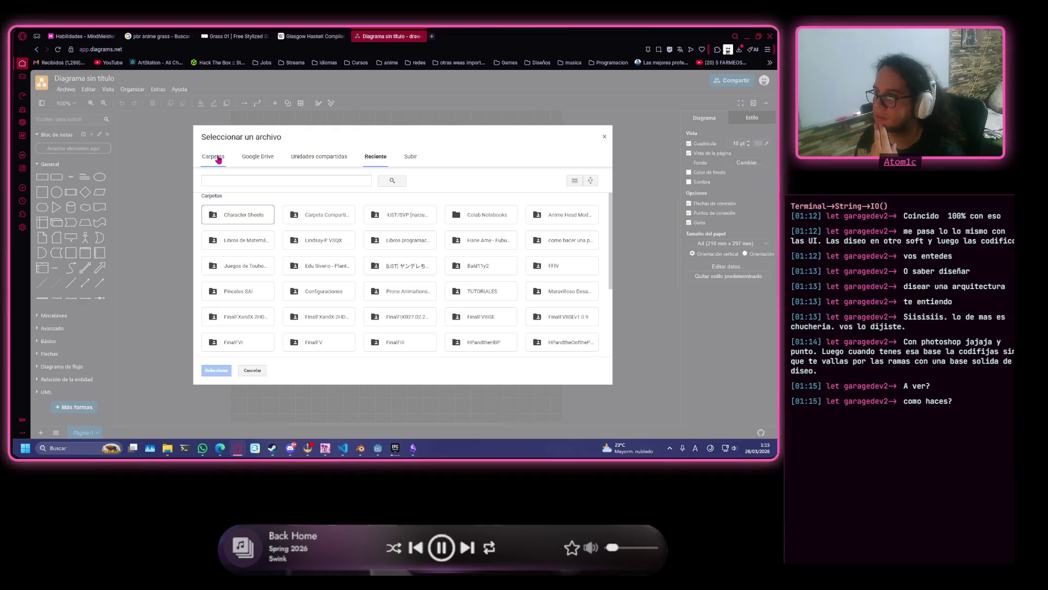
# Browse the Drive folders in the file picker and open Bicicleta.drawio
pyautogui.doubleClick(260, 220)
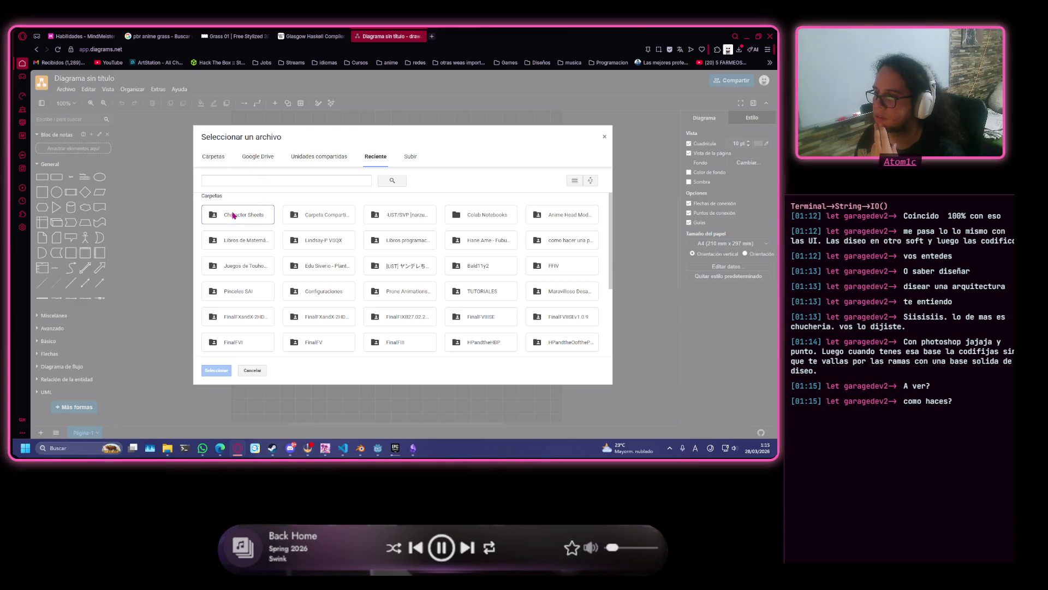
pyautogui.scroll(-2, 365, 236)
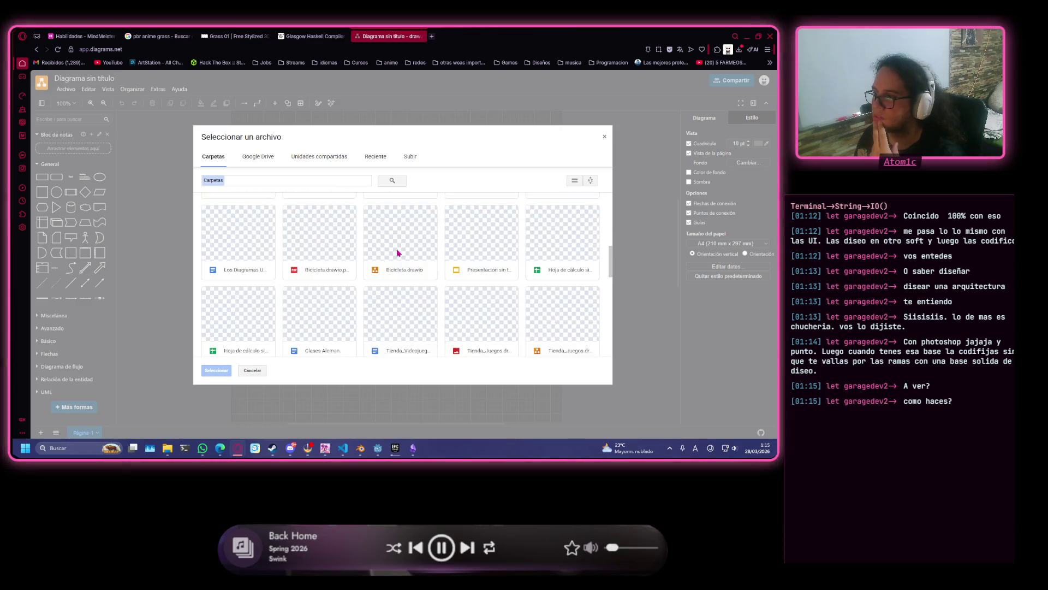
pyautogui.scroll(-5, 427, 230)
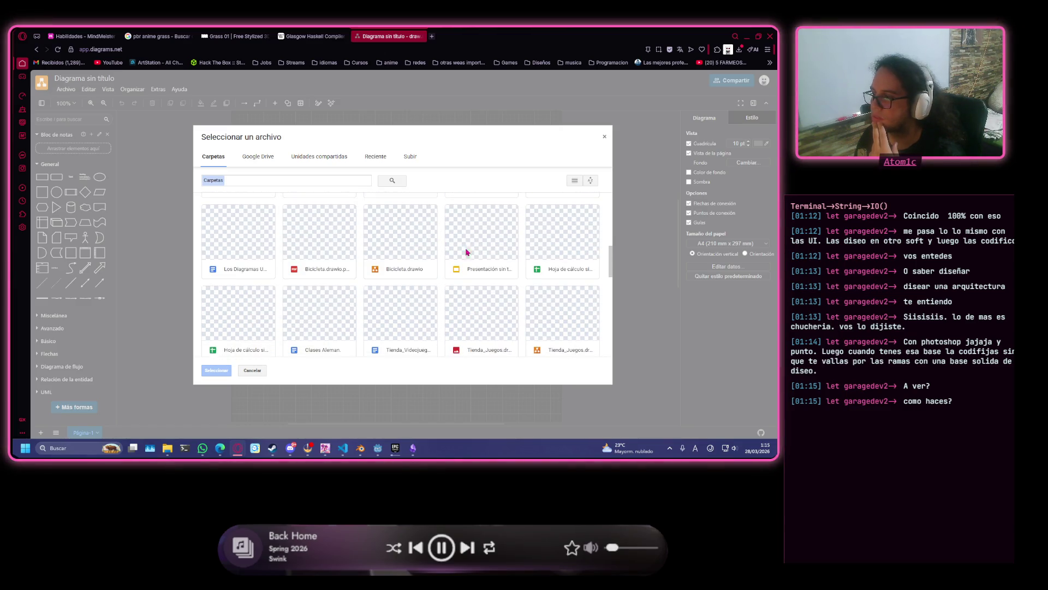
pyautogui.click(419, 255)
pyautogui.doubleClick(419, 253)
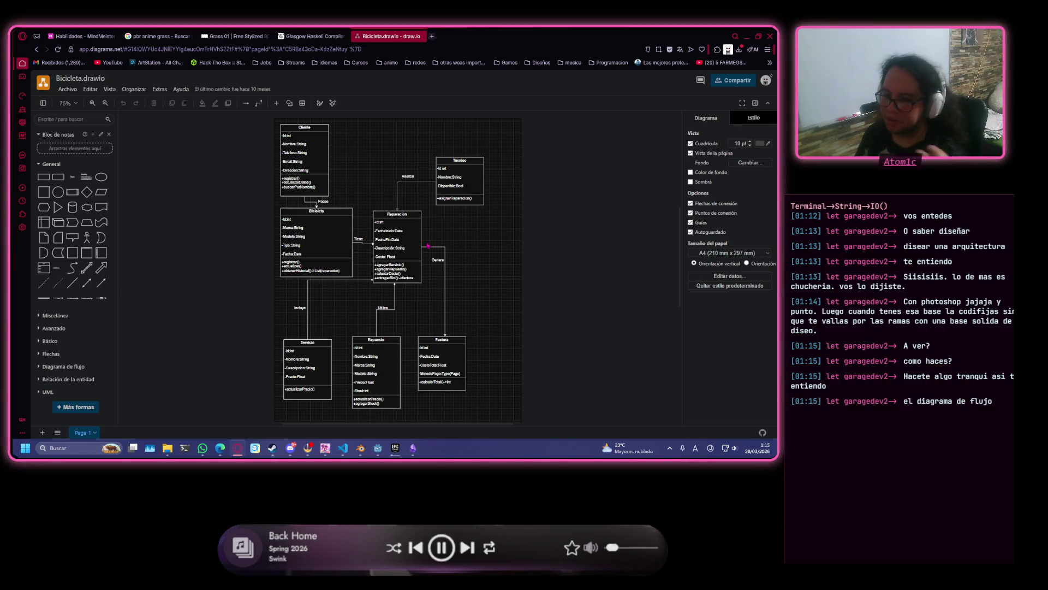
pyautogui.click(332, 233)
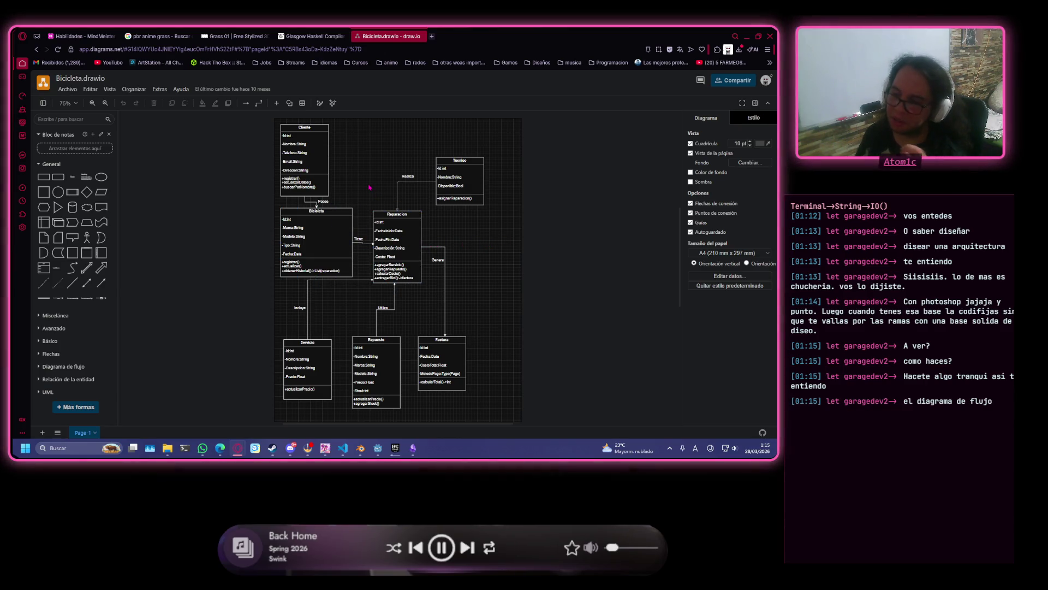
pyautogui.click(332, 202)
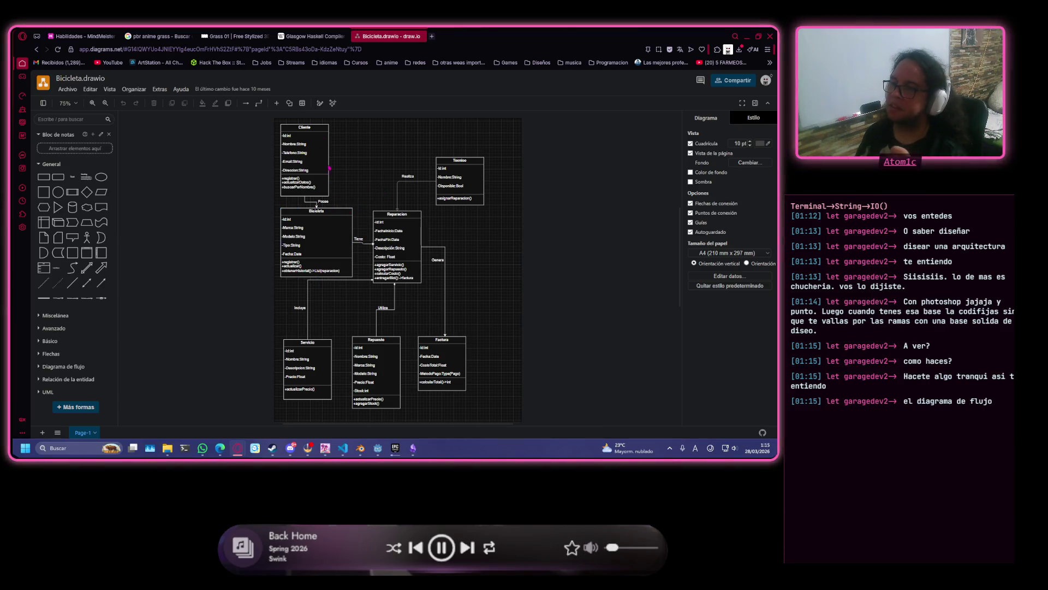
pyautogui.click(336, 215)
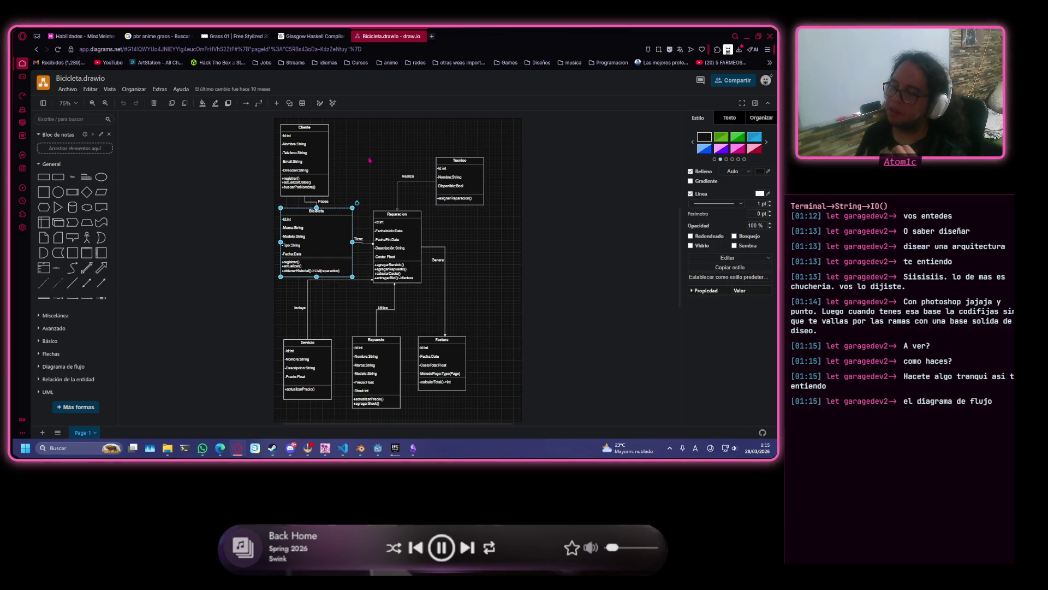
pyautogui.click(327, 160)
pyautogui.click(326, 211)
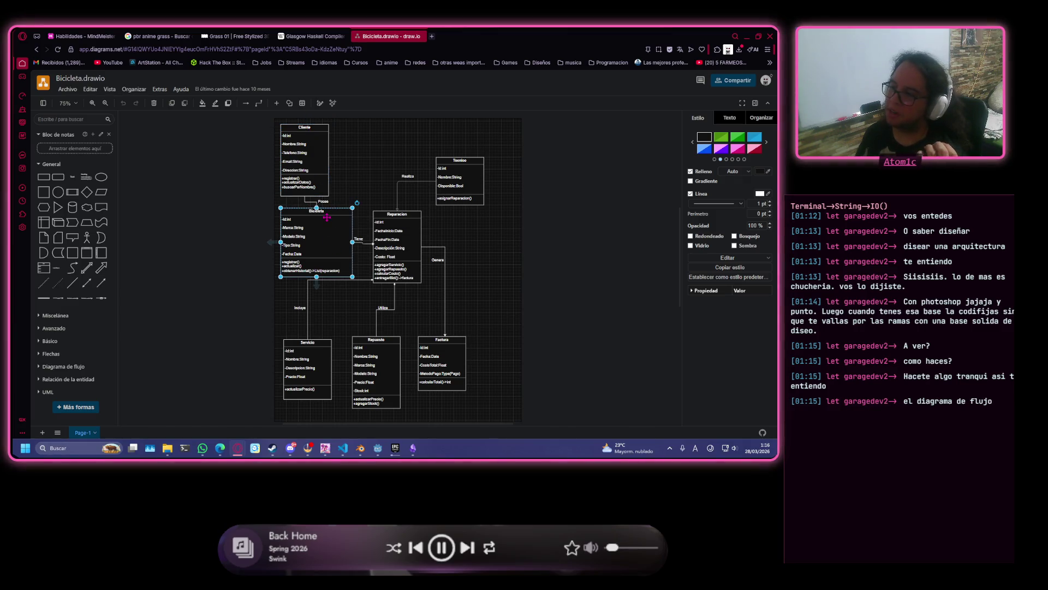
pyautogui.click(460, 174)
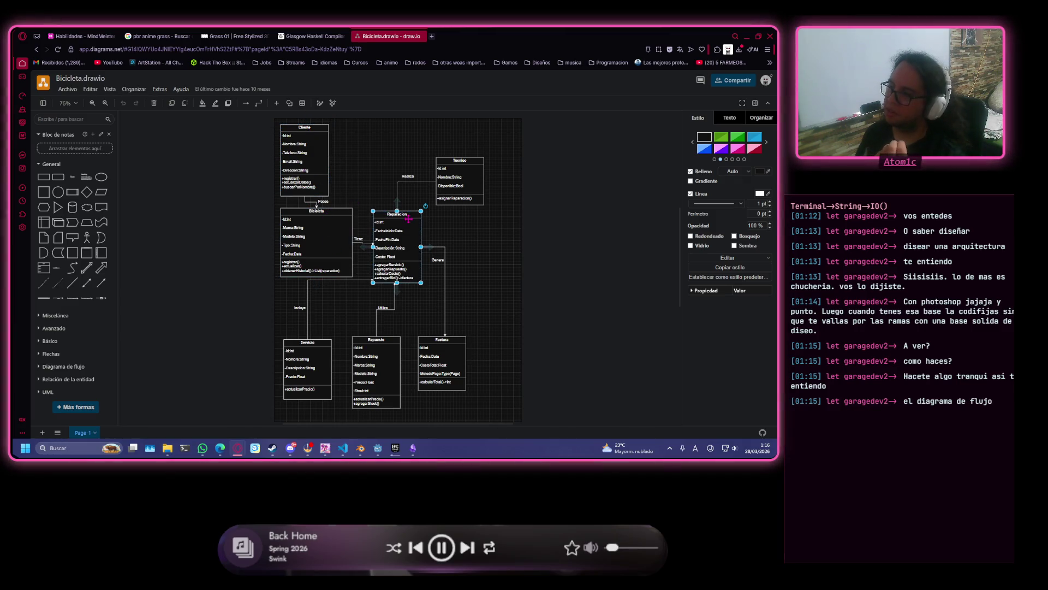
pyautogui.click(442, 361)
pyautogui.click(391, 342)
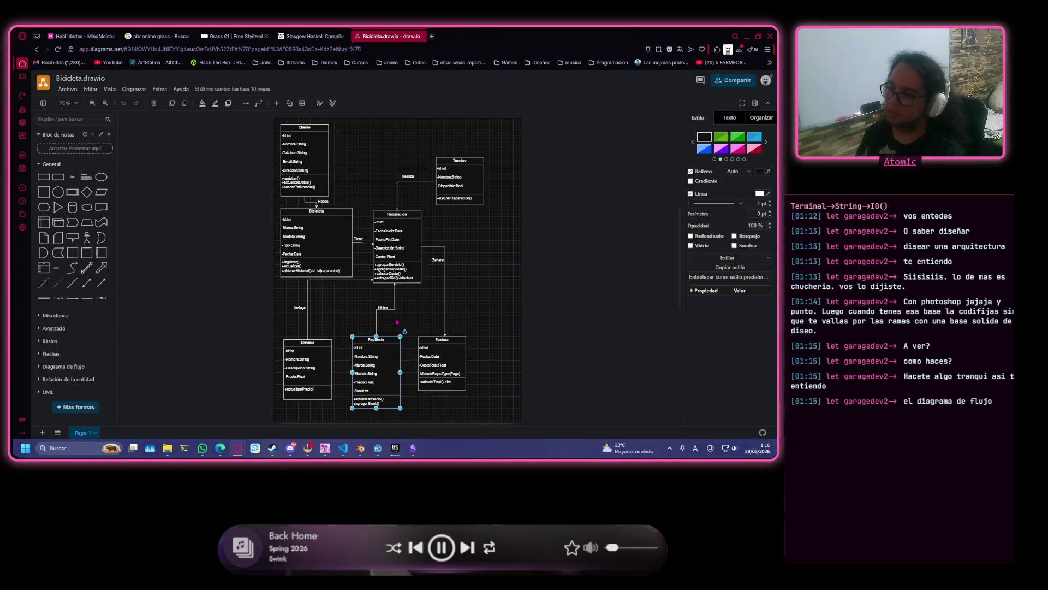
pyautogui.click(310, 365)
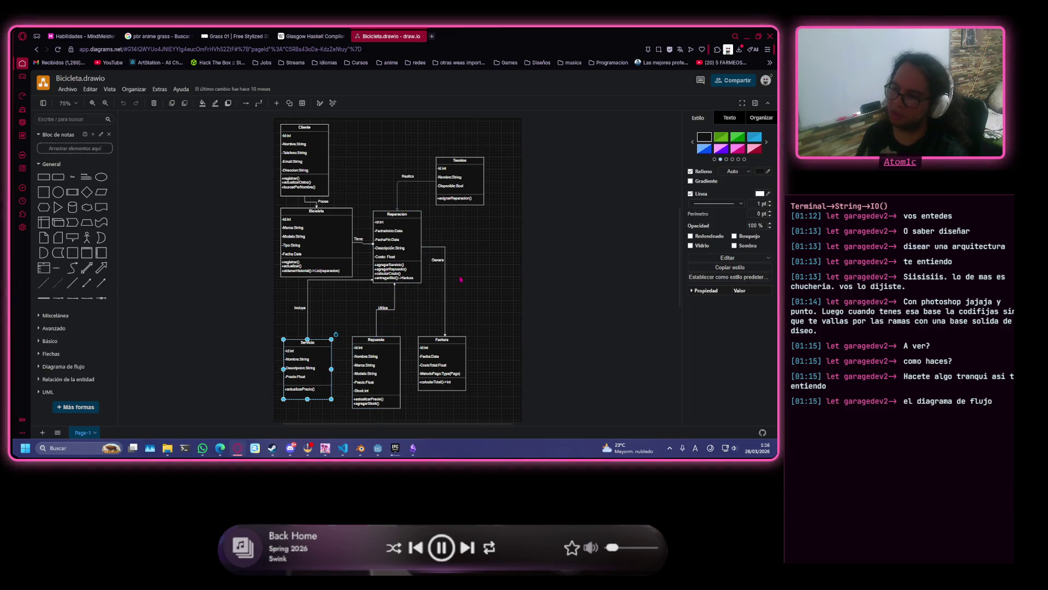
pyautogui.click(479, 271)
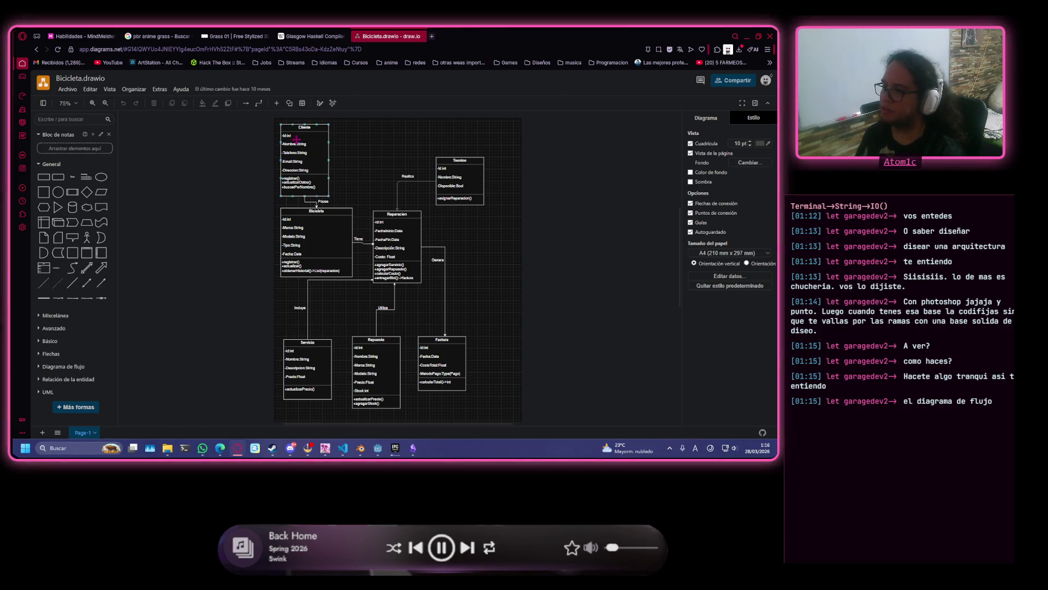
pyautogui.click(320, 206)
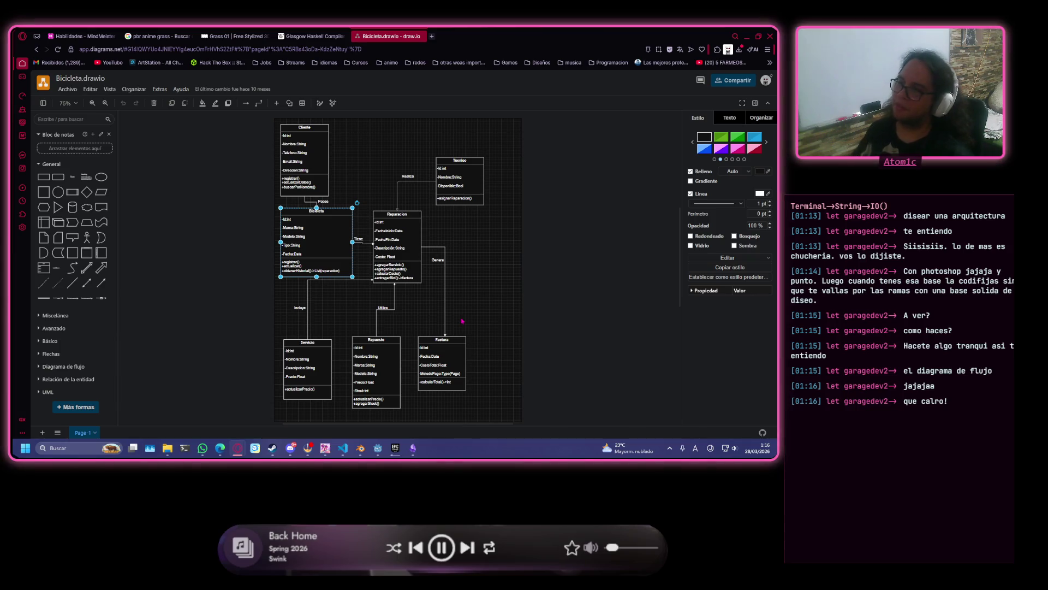
pyautogui.click(302, 145)
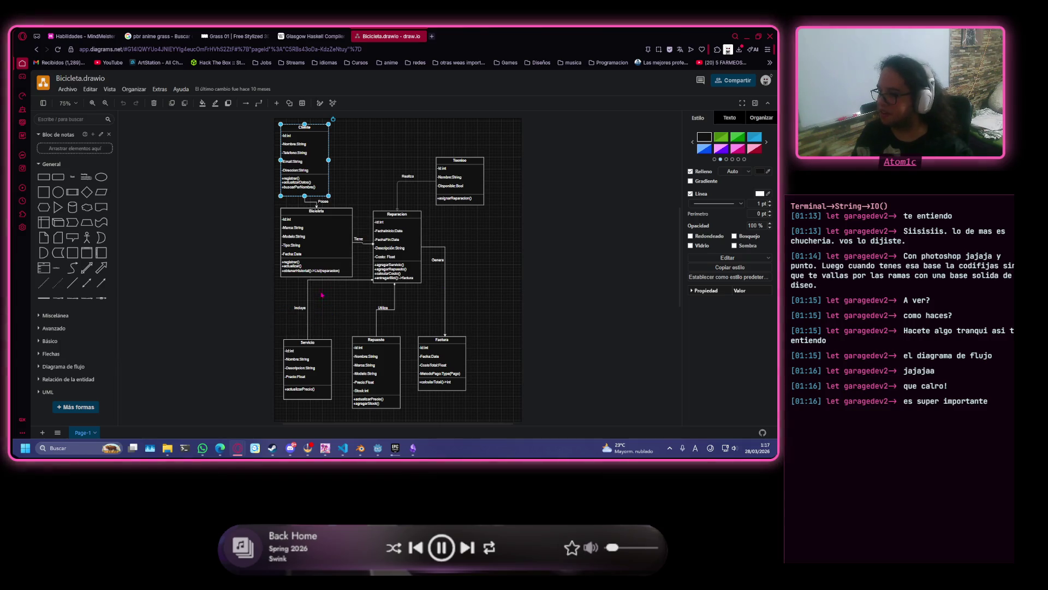
pyautogui.click(341, 280)
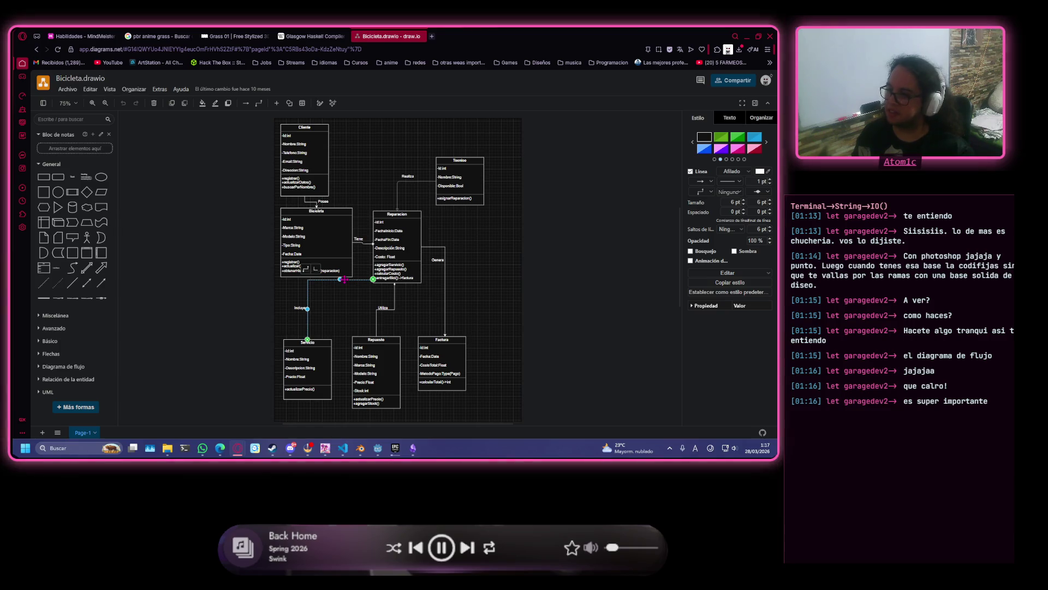
# Lower the Incluye connector's horizontal segment slightly
pyautogui.moveTo(348, 297); pyautogui.dragTo(349, 339)
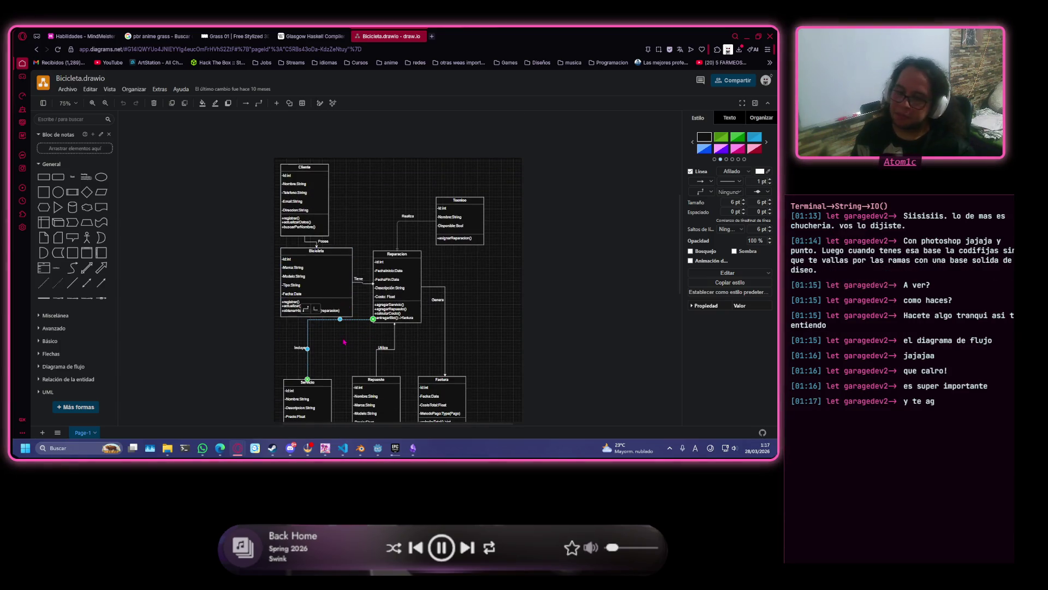
pyautogui.scroll(3, 348, 340)
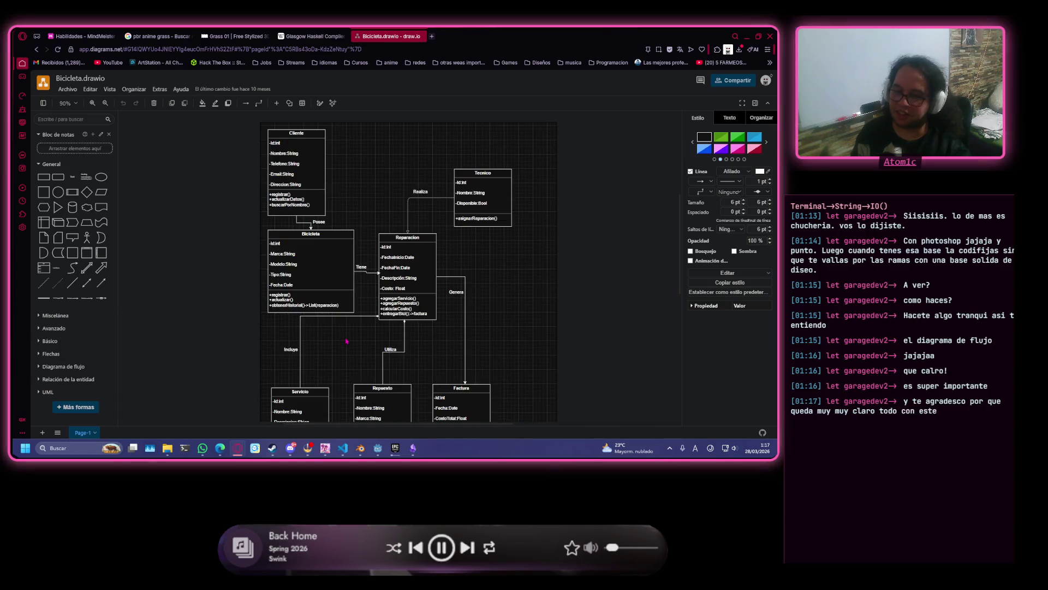
pyautogui.click(339, 307)
pyautogui.moveTo(339, 307); pyautogui.dragTo(341, 315)
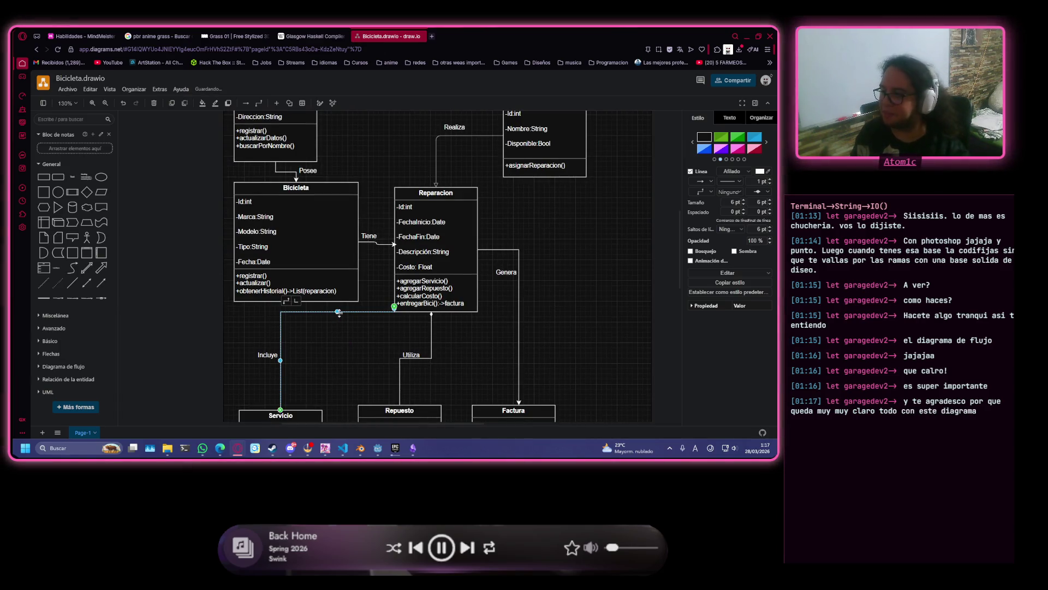
pyautogui.click(601, 316)
pyautogui.scroll(-2, 595, 322)
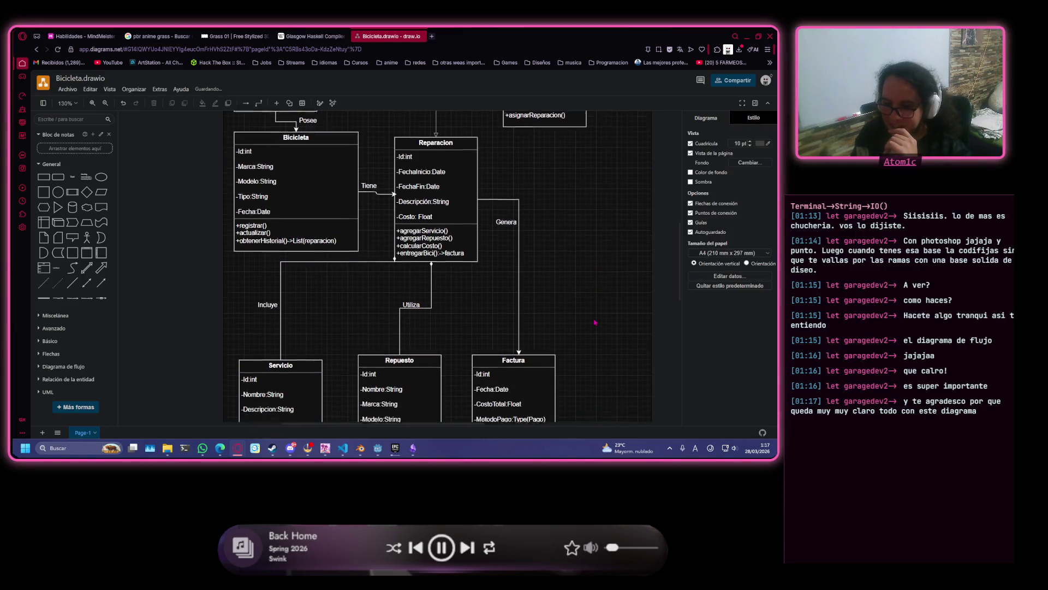
pyautogui.scroll(6, 595, 322)
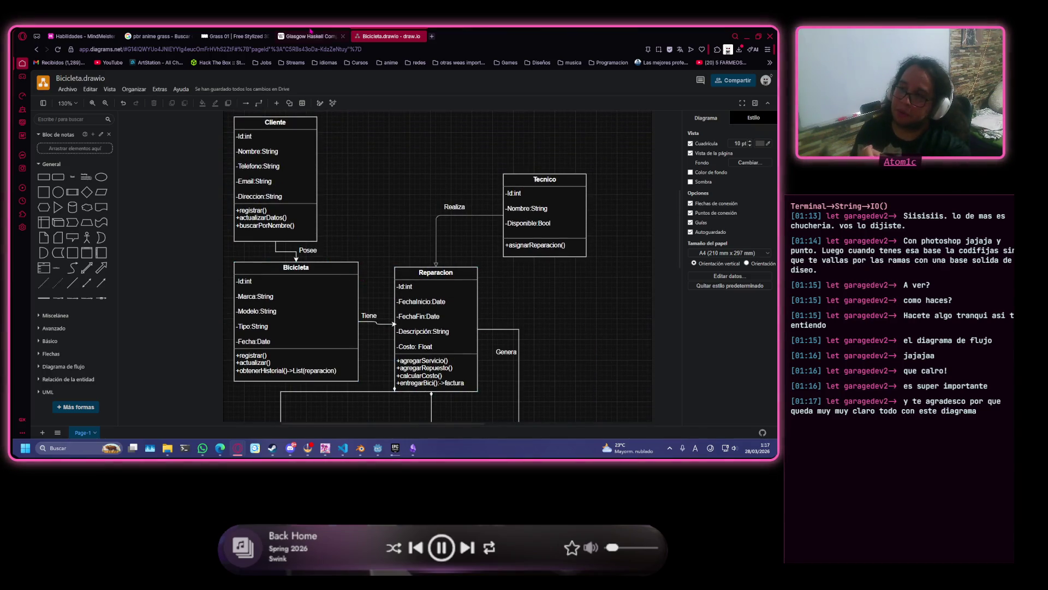
# Switch to the Habilidades mind map tab in MindMeister
pyautogui.click(309, 36)
pyautogui.hotkey('ctrl', '1')
pyautogui.scroll(-2, 381, 227)
pyautogui.scroll(3, 380, 227)
pyautogui.scroll(-2, 380, 227)
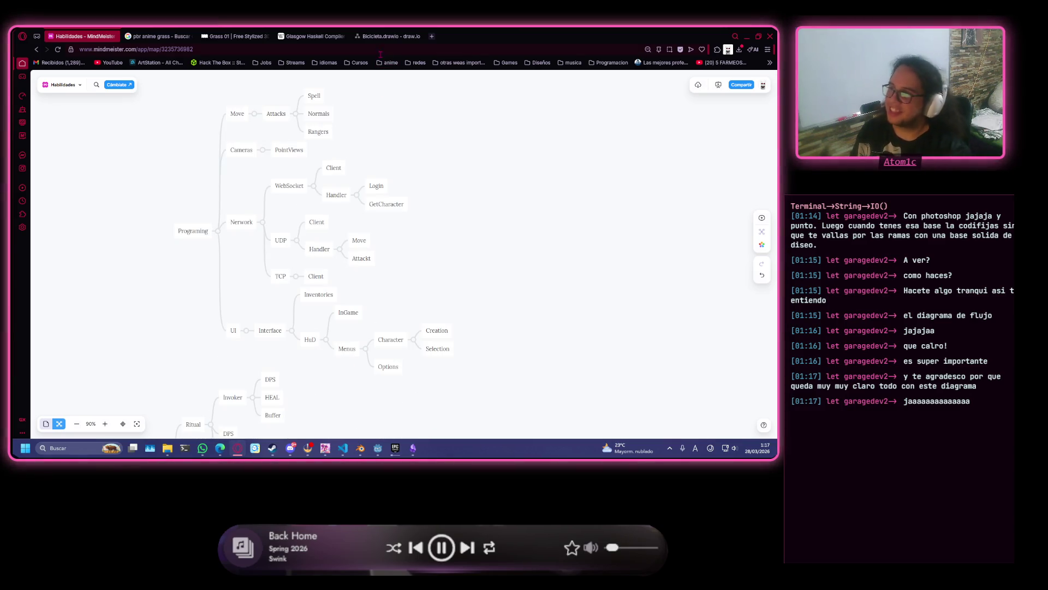
# Toggle between the Bicicleta.drawio and Habilidades tabs, ending on the Bicicleta diagram
pyautogui.click(388, 36)
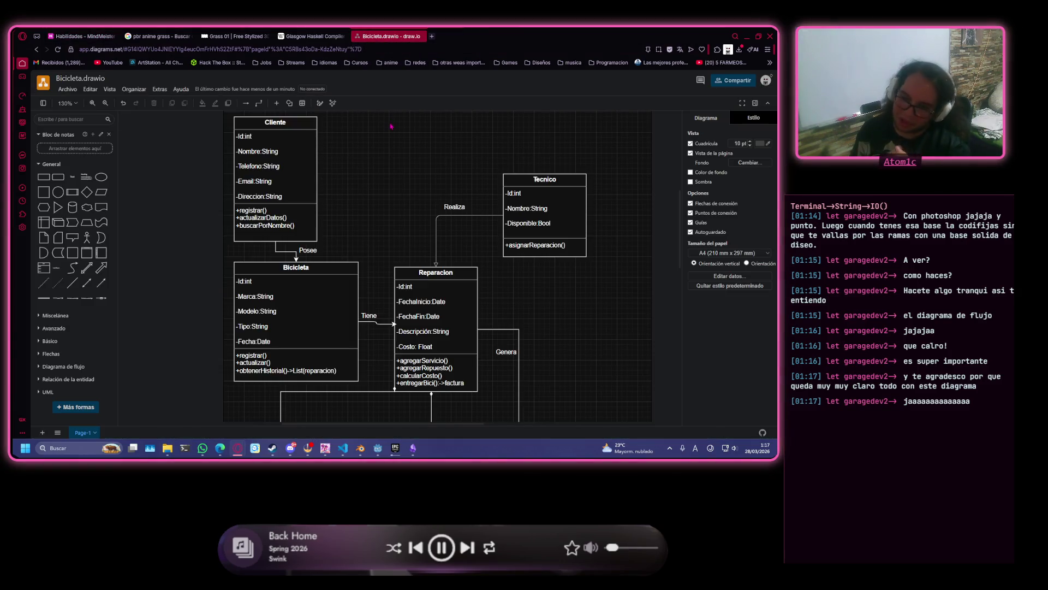
pyautogui.click(82, 36)
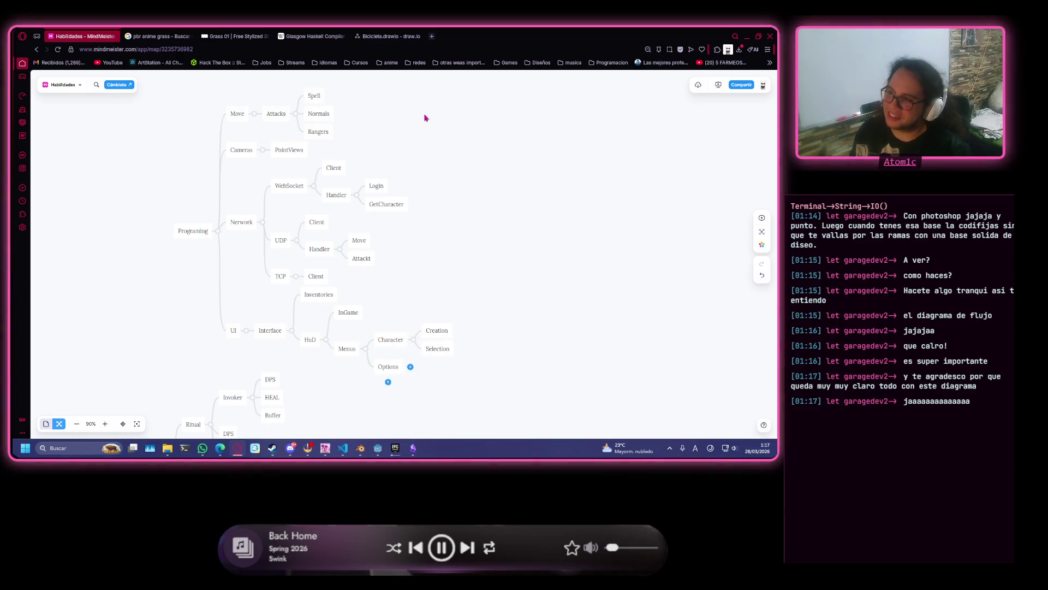
pyautogui.click(385, 36)
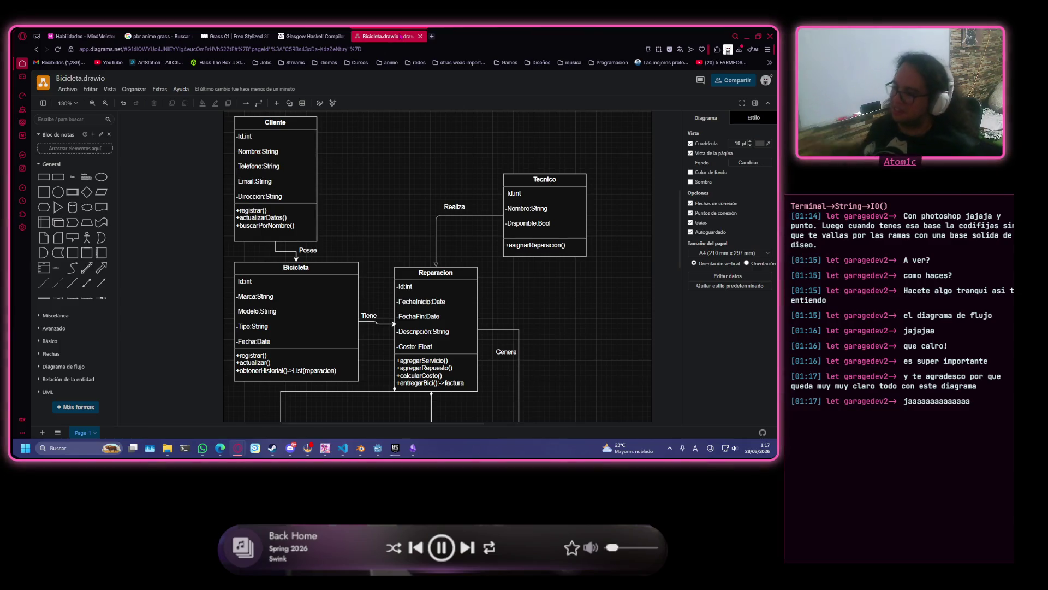
pyautogui.scroll(-4, 421, 236)
pyautogui.click(321, 244)
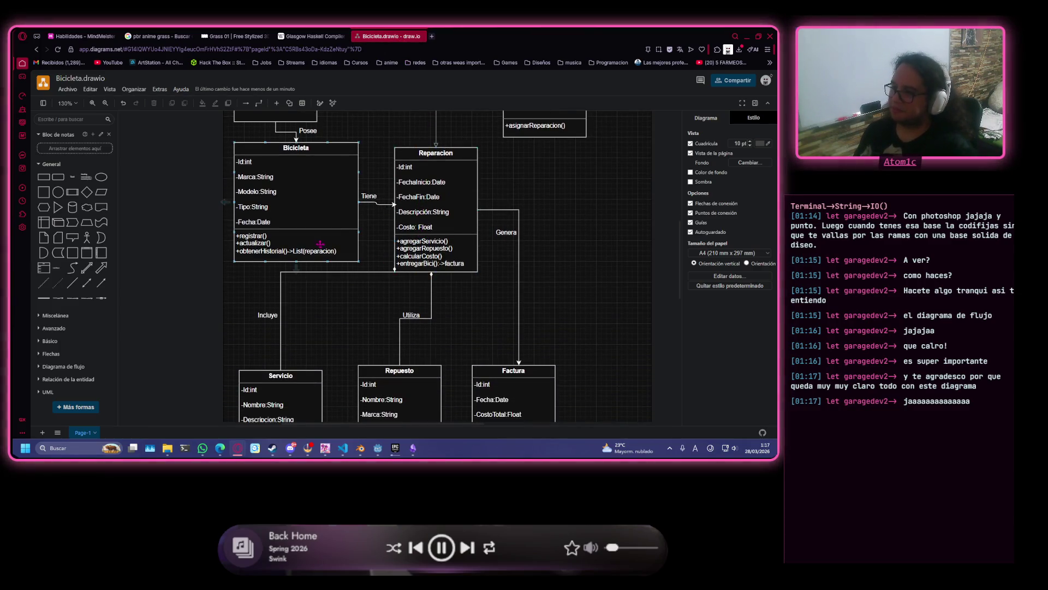
pyautogui.scroll(1, 261, 236)
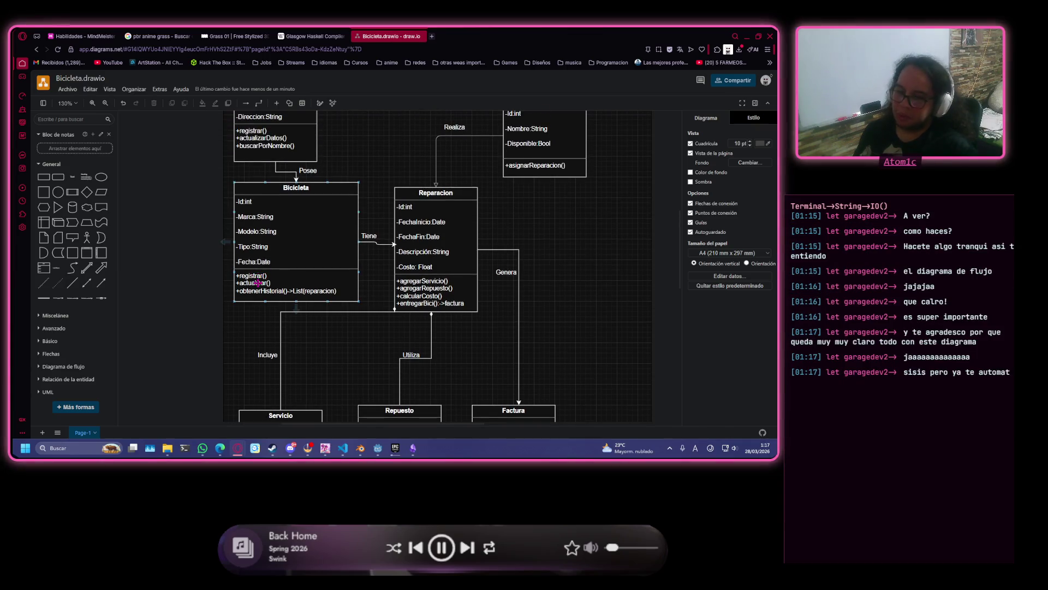
pyautogui.click(387, 246)
pyautogui.scroll(2, 384, 251)
pyautogui.scroll(-4, 384, 255)
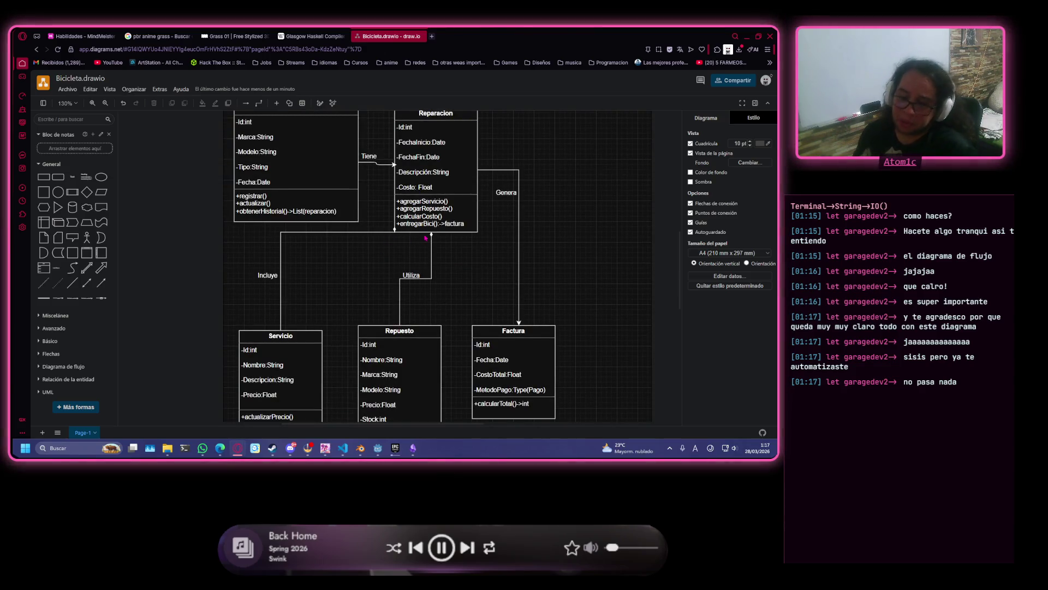
pyautogui.scroll(2, 264, 228)
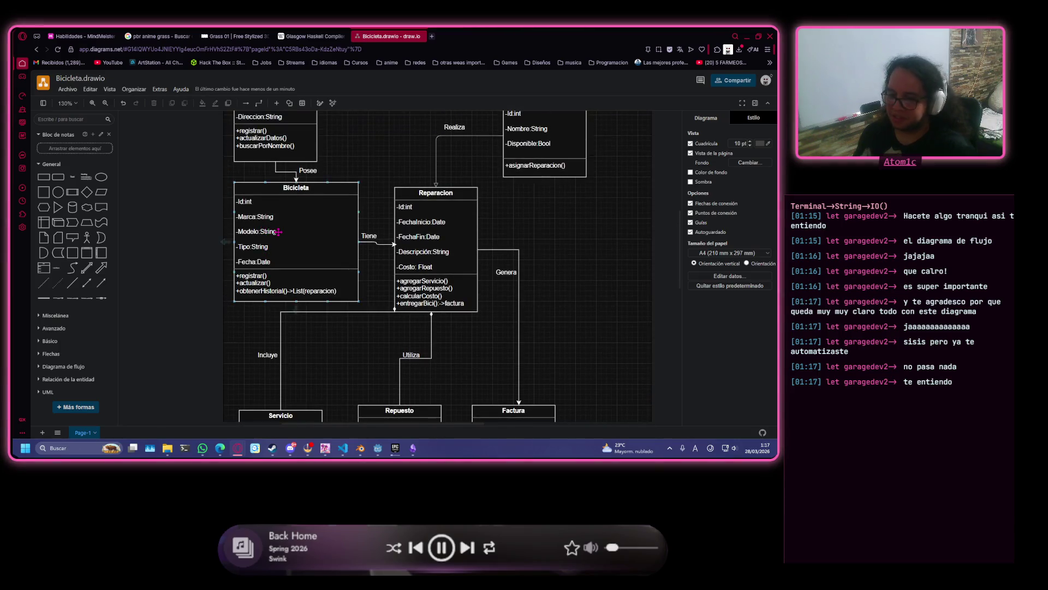
pyautogui.scroll(-1, 279, 232)
pyautogui.click(266, 234)
pyautogui.scroll(1, 273, 251)
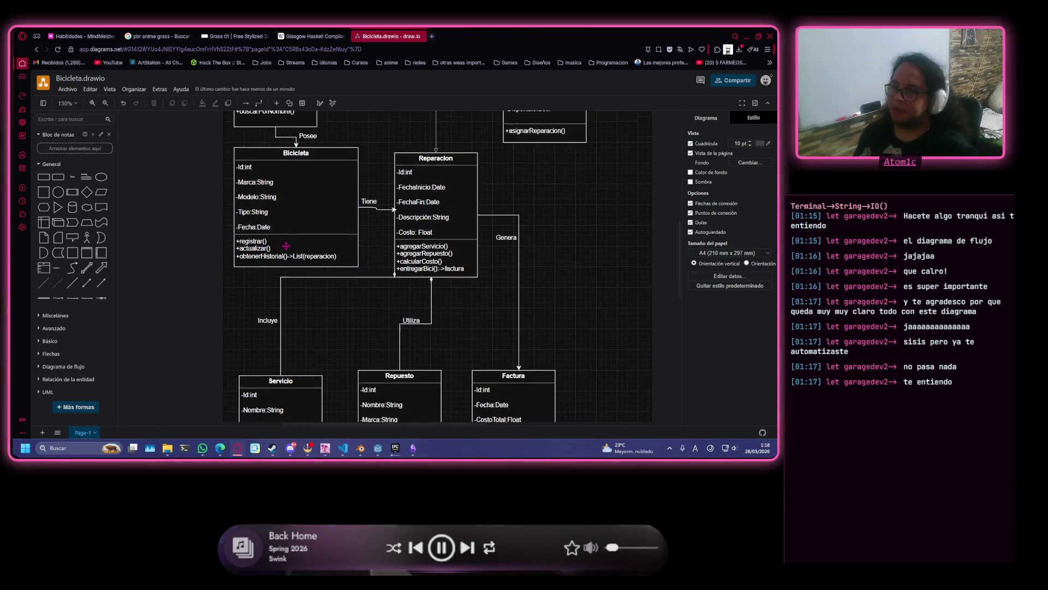
pyautogui.scroll(1, 311, 202)
pyautogui.click(241, 176)
pyautogui.click(230, 185)
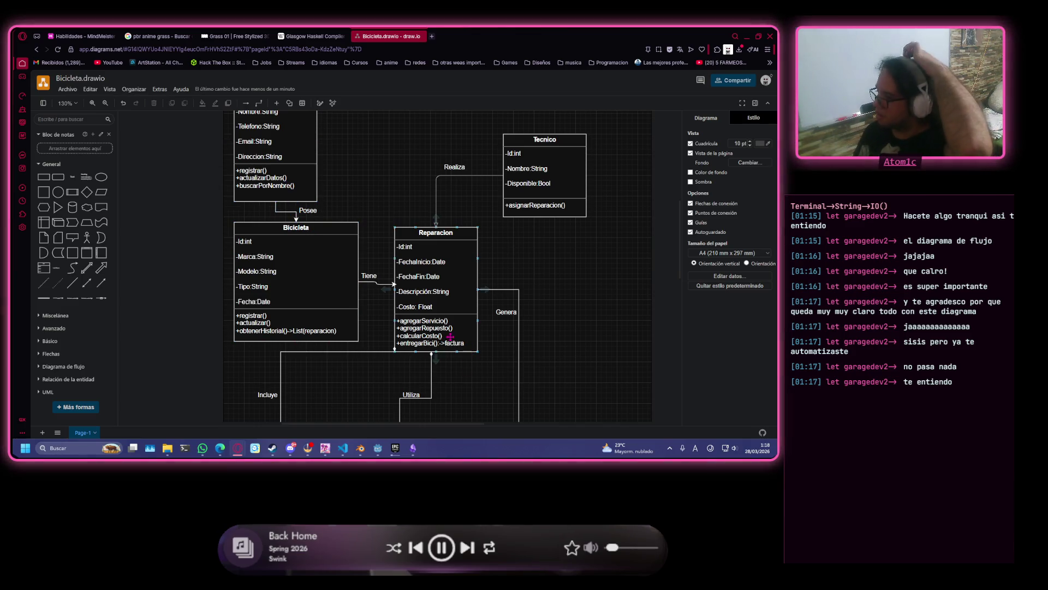
pyautogui.scroll(-3, 470, 363)
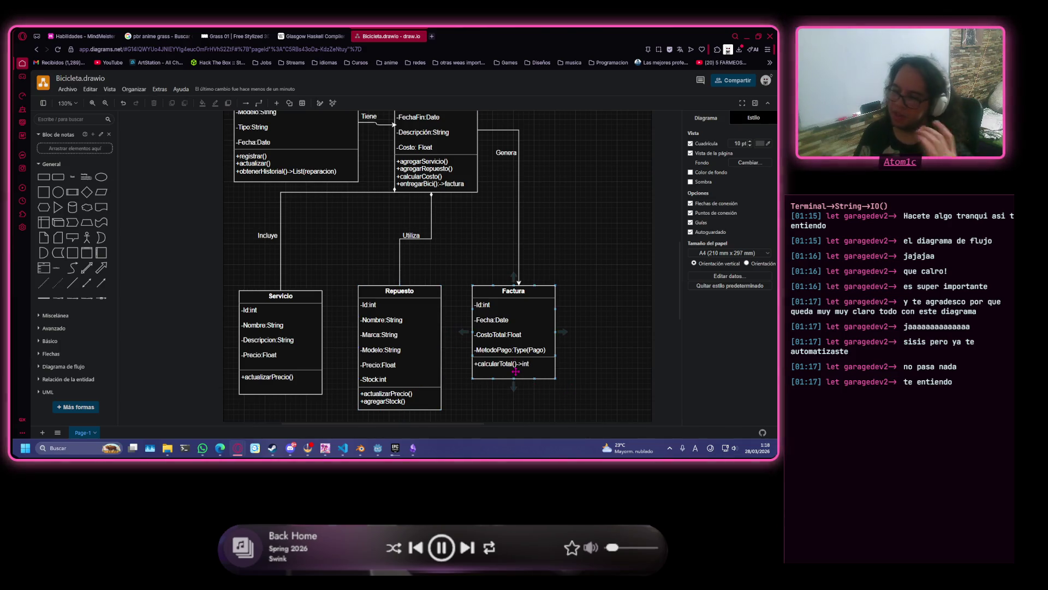
pyautogui.scroll(5, 463, 374)
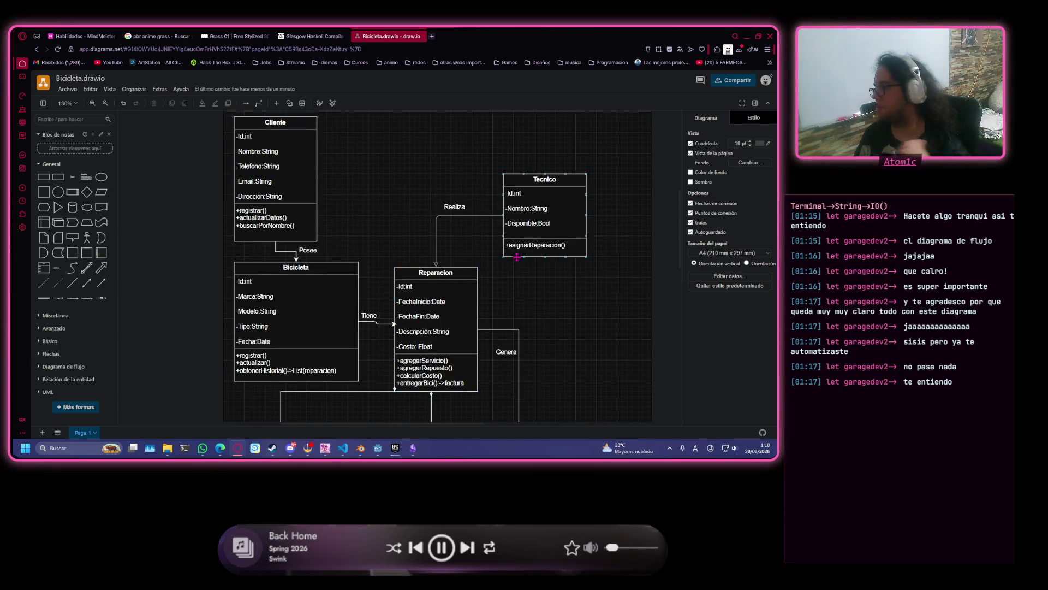
pyautogui.scroll(-3, 541, 258)
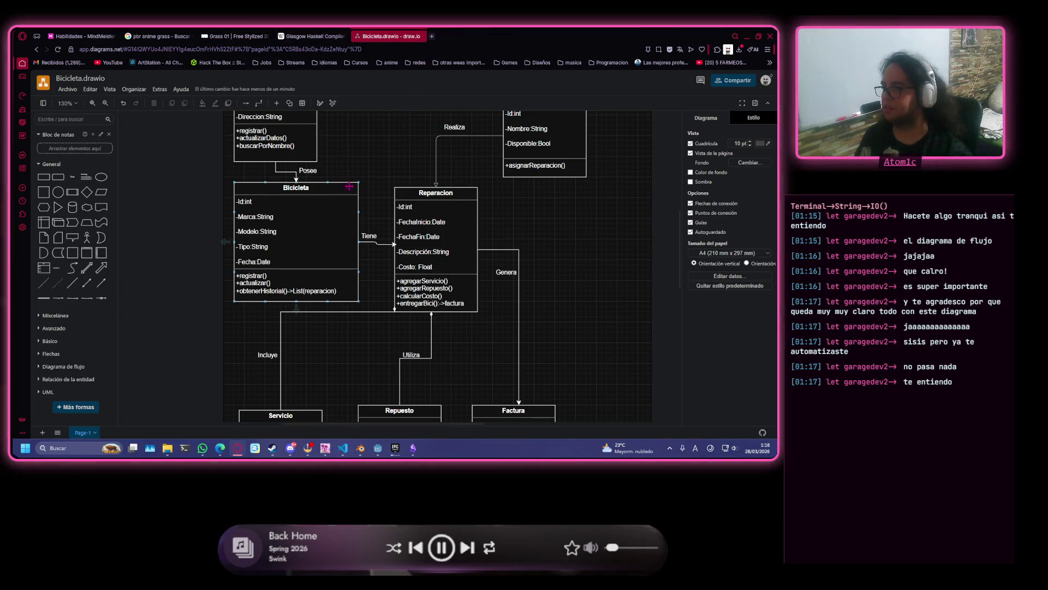
pyautogui.scroll(2, 349, 188)
pyautogui.scroll(2, 386, 196)
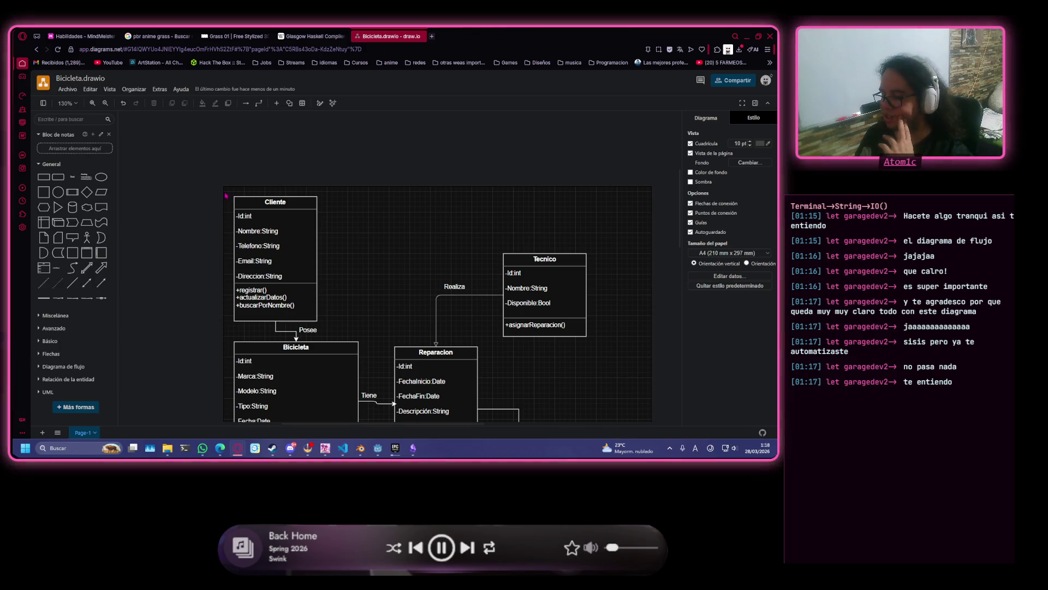
pyautogui.moveTo(227, 192)
pyautogui.mouseDown()
pyautogui.moveTo(443, 352)
pyautogui.moveTo(521, 371)
pyautogui.moveTo(538, 363)
pyautogui.moveTo(640, 398)
pyautogui.moveTo(623, 323)
pyautogui.mouseUp()
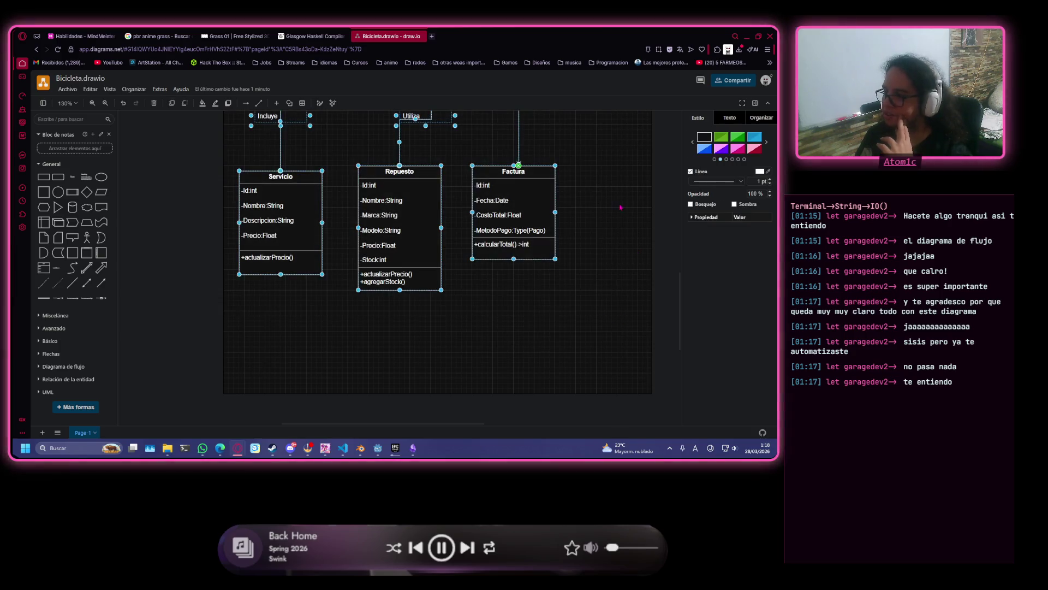
pyautogui.click(620, 207)
pyautogui.scroll(4, 334, 224)
pyautogui.scroll(3, 391, 247)
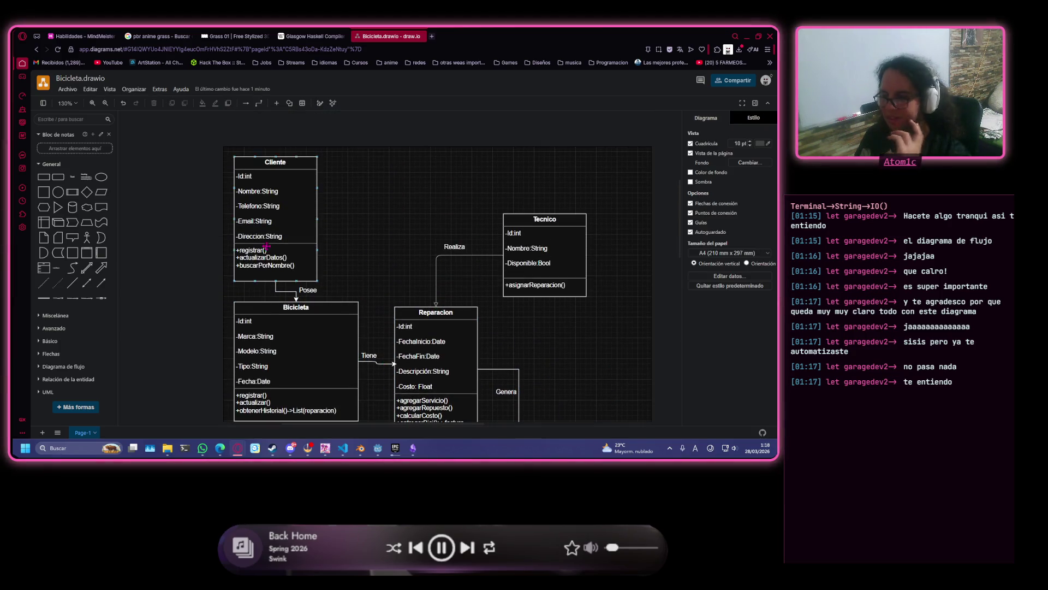
pyautogui.scroll(-2, 491, 202)
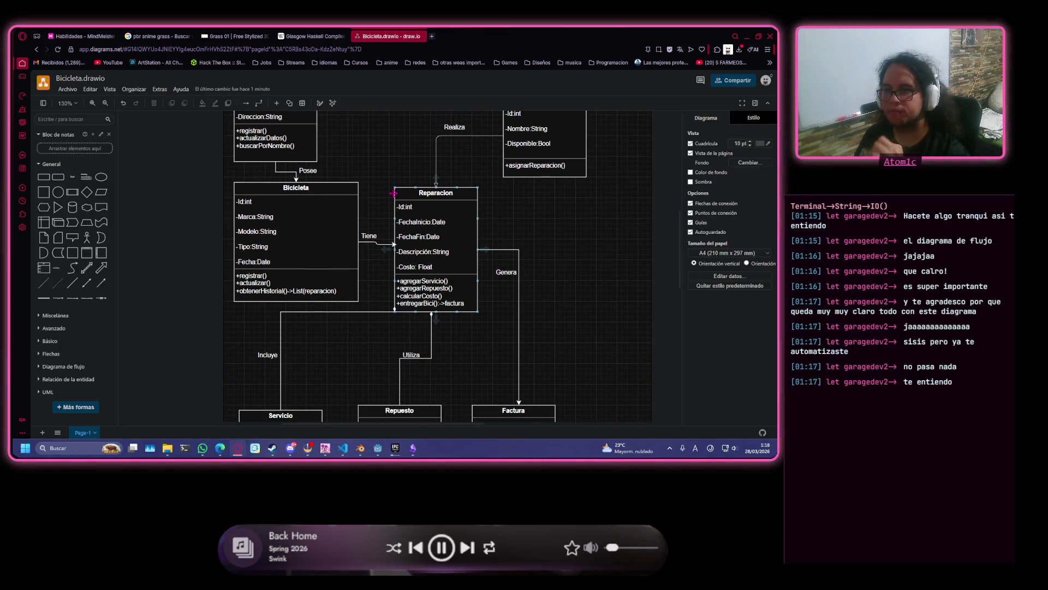
pyautogui.scroll(-3, 299, 197)
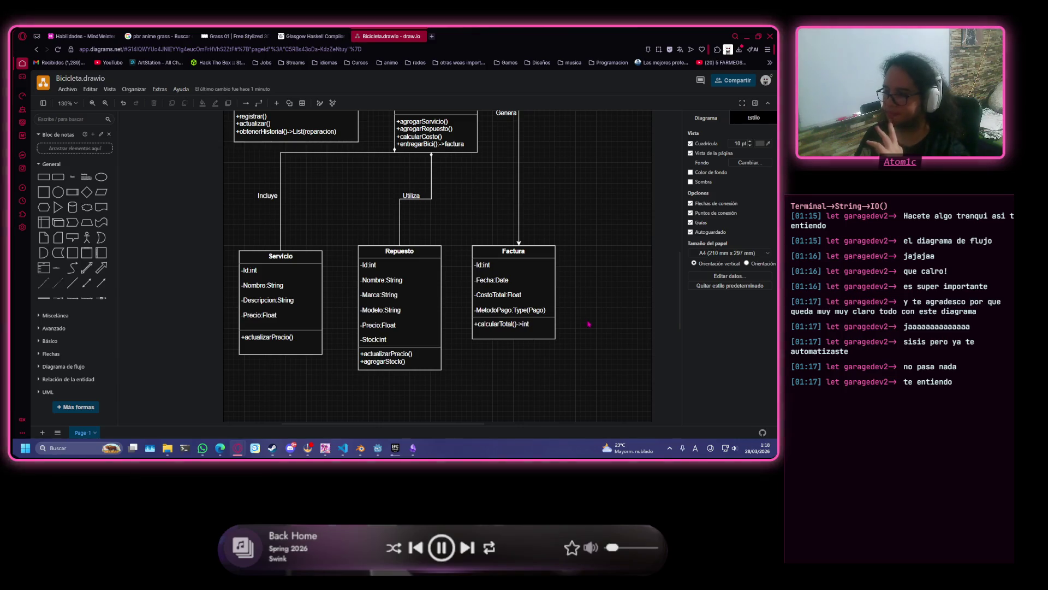